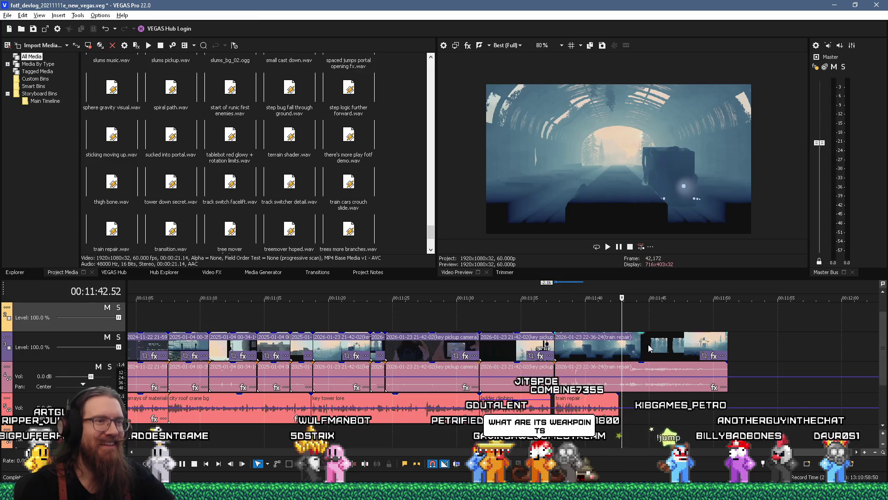
- Play back the train repair footage from the tunnel shot at 11:42
{"action": "left_click", "coordinate": [670, 315]}
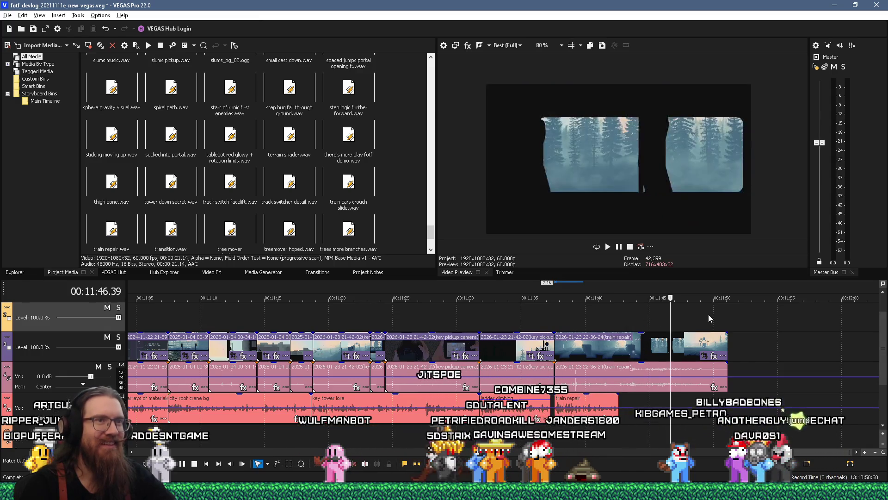
{"action": "left_click", "coordinate": [709, 315]}
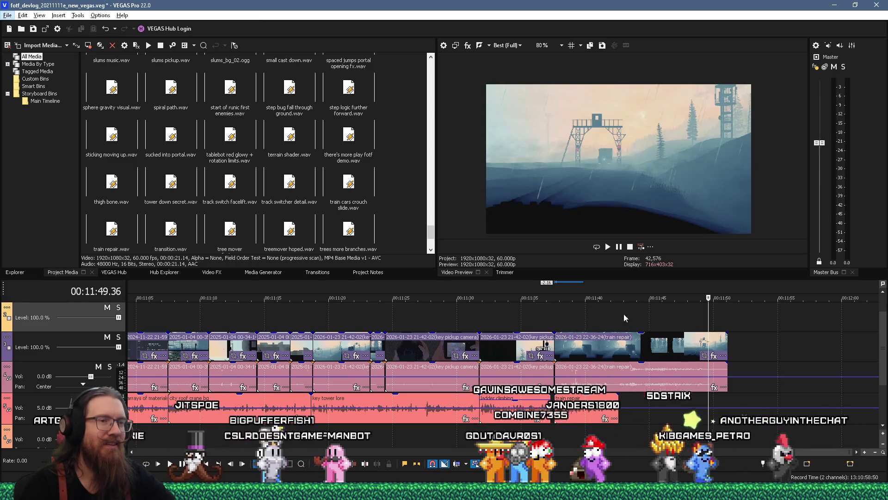
{"action": "left_click", "coordinate": [610, 319]}
{"action": "key", "text": "space"}
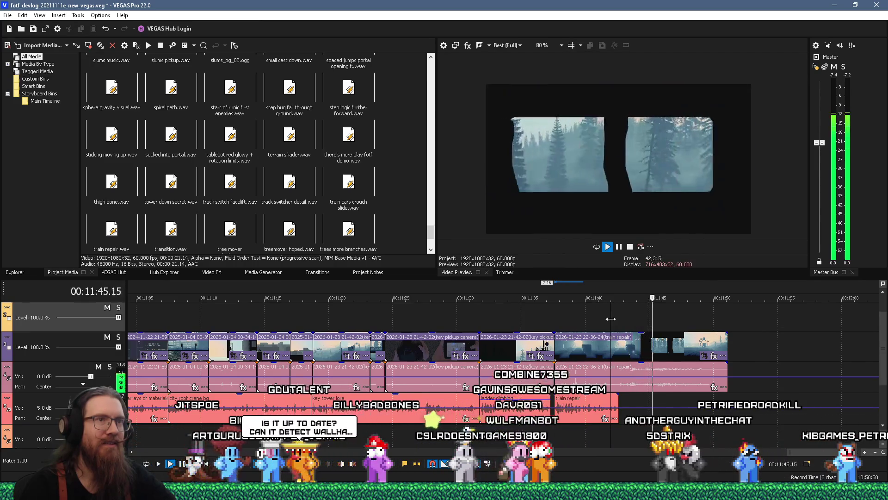
{"action": "key", "text": "space"}
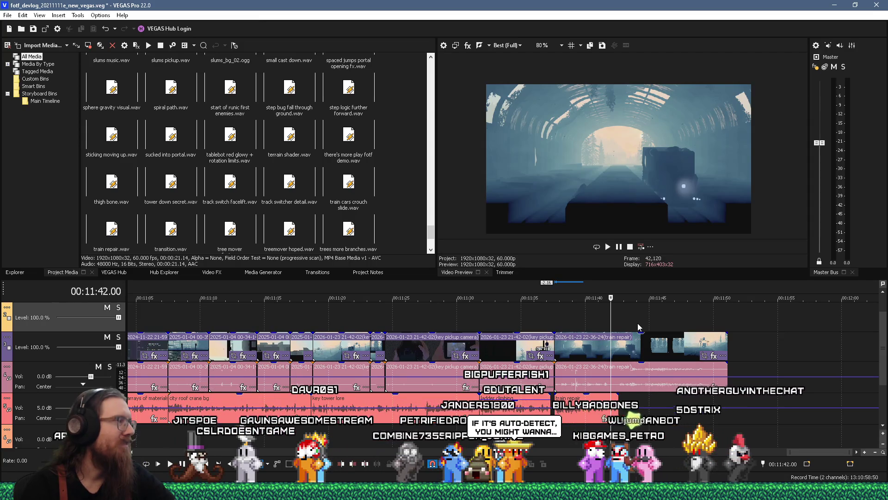
- Find the tunnel-to-forest cut at 11:45 and trim the clip's end back to it
{"action": "left_click", "coordinate": [651, 323]}
{"action": "left_click", "coordinate": [640, 323]}
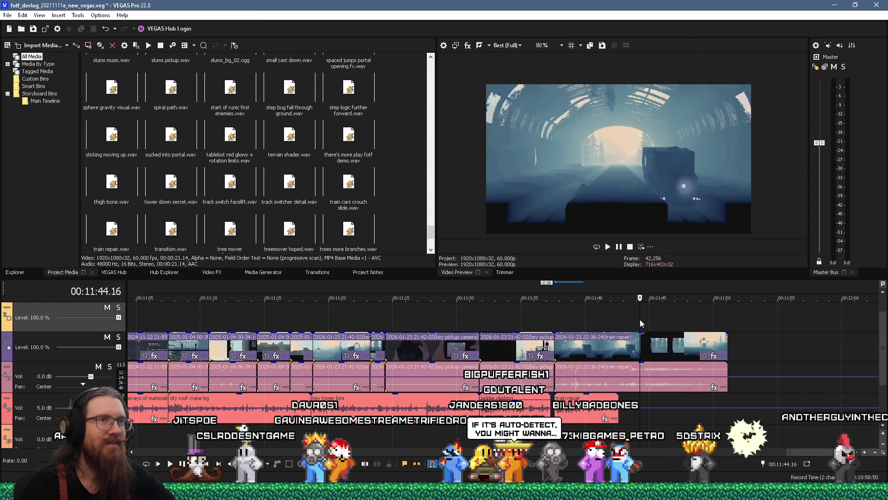
{"action": "left_click", "coordinate": [651, 323]}
{"action": "left_click", "coordinate": [655, 324]}
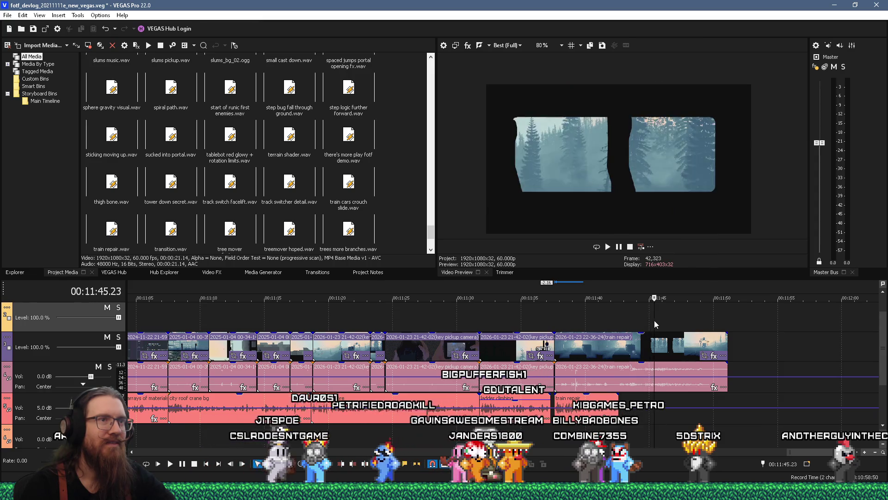
{"action": "left_click", "coordinate": [657, 322]}
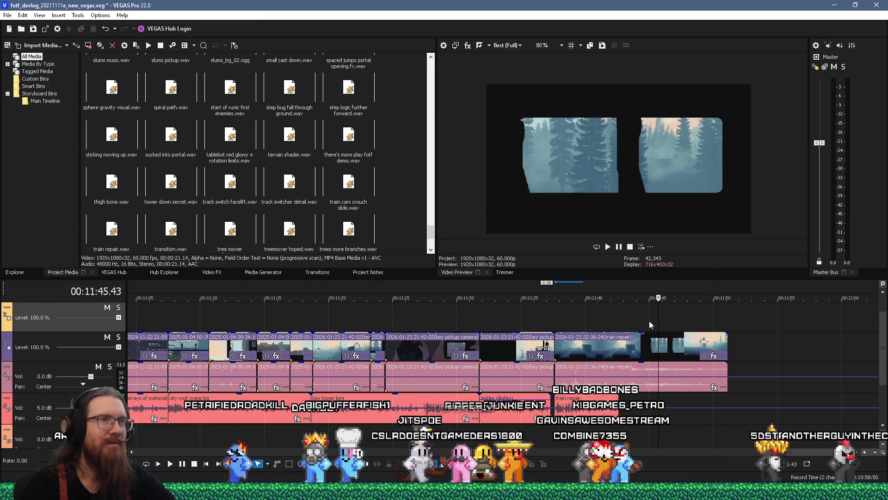
{"action": "left_click", "coordinate": [646, 322]}
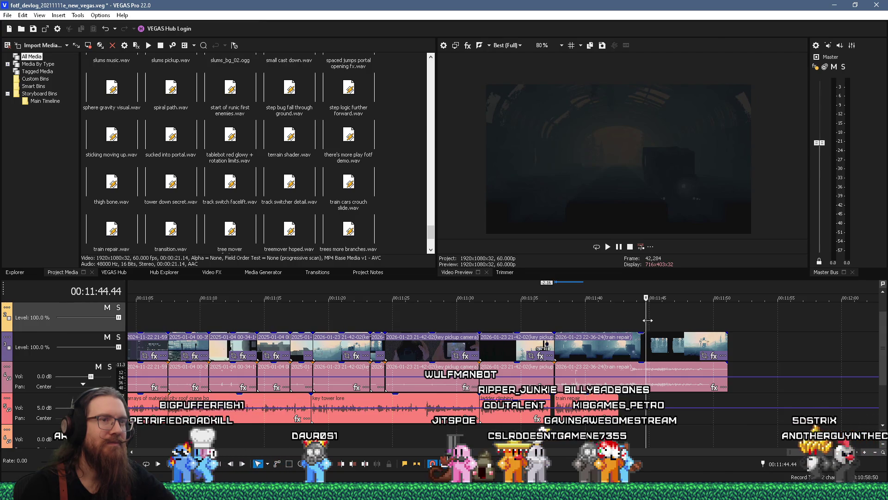
{"action": "left_click", "coordinate": [649, 325]}
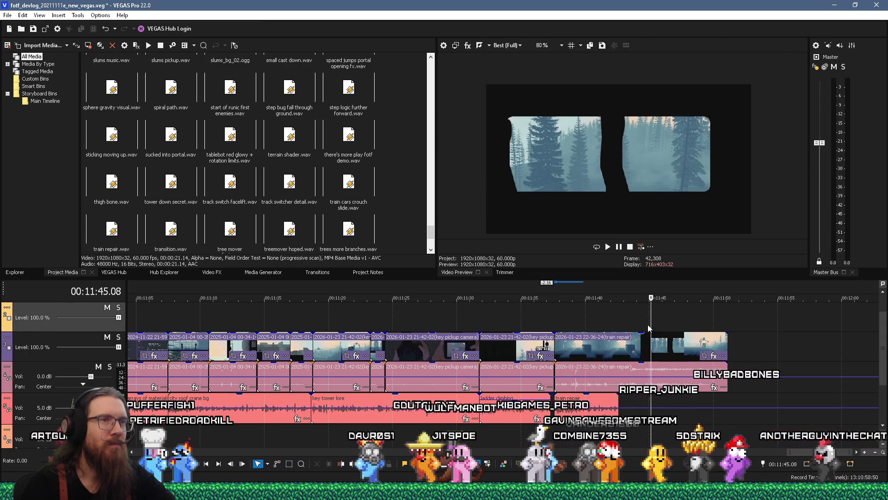
{"action": "key", "text": "space"}
{"action": "left_click_drag", "start_coordinate": [726, 343], "coordinate": [649, 353]}
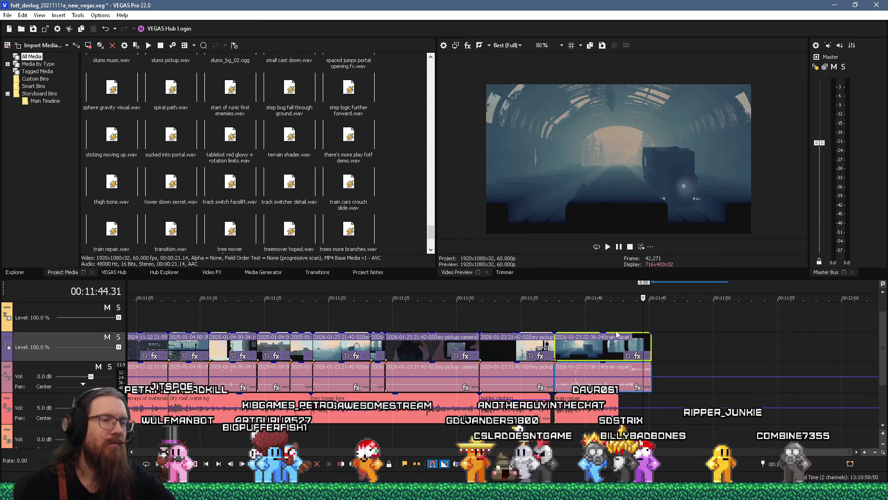
{"action": "key", "text": "alt+Tab"}
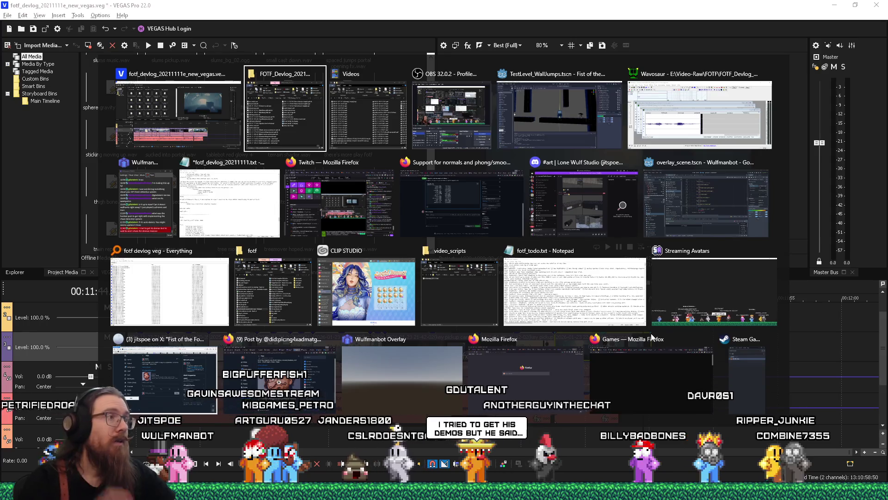
- Save the devlog notes in Notepad
{"action": "left_click", "coordinate": [253, 219]}
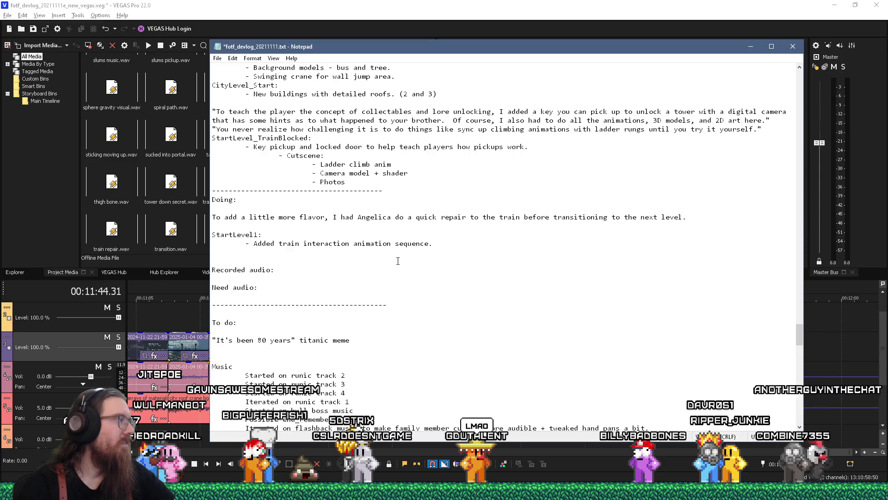
{"action": "left_click", "coordinate": [218, 58]}
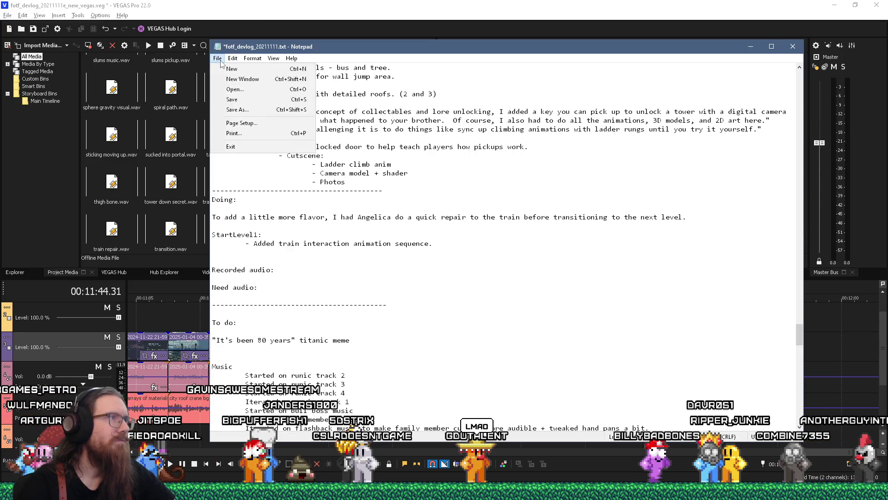
{"action": "left_click", "coordinate": [231, 100]}
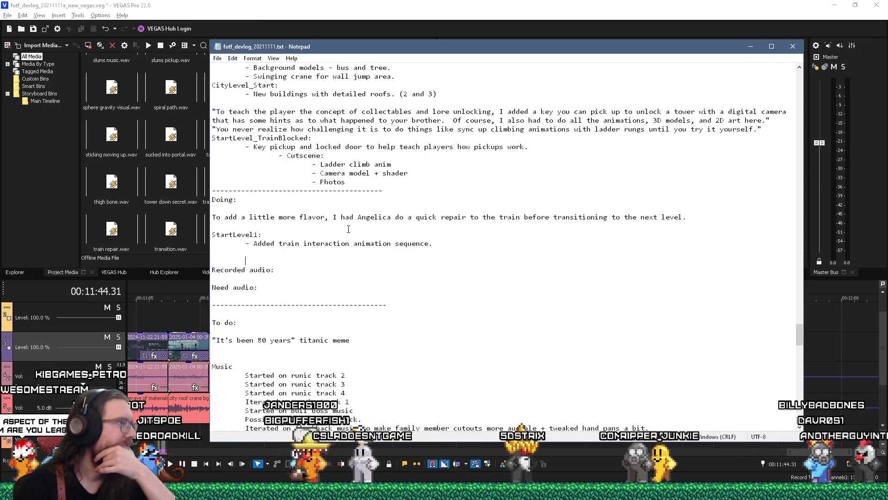
- Move the train-repair paragraph and StartLevel1 note to just after the '- Photos' list
{"action": "scroll", "coordinate": [348, 229], "scroll_direction": "down", "scroll_amount": 1}
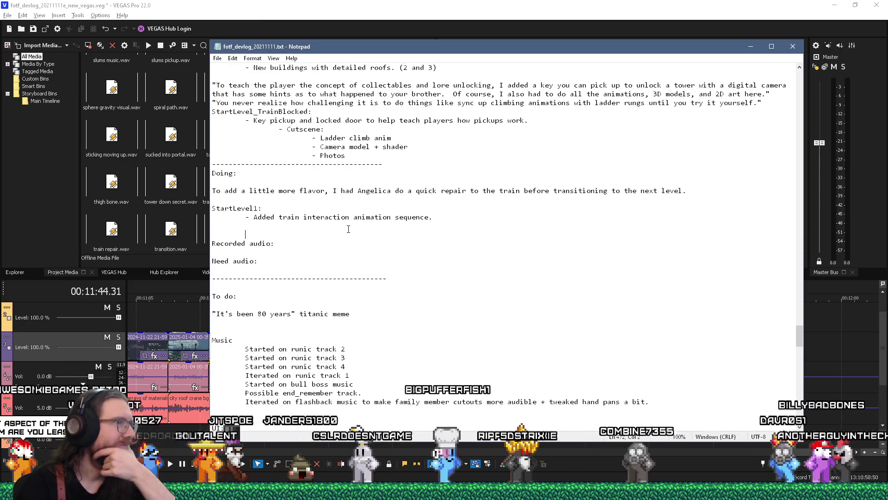
{"action": "scroll", "coordinate": [348, 229], "scroll_direction": "down", "scroll_amount": 6}
{"action": "scroll", "coordinate": [348, 229], "scroll_direction": "up", "scroll_amount": 4}
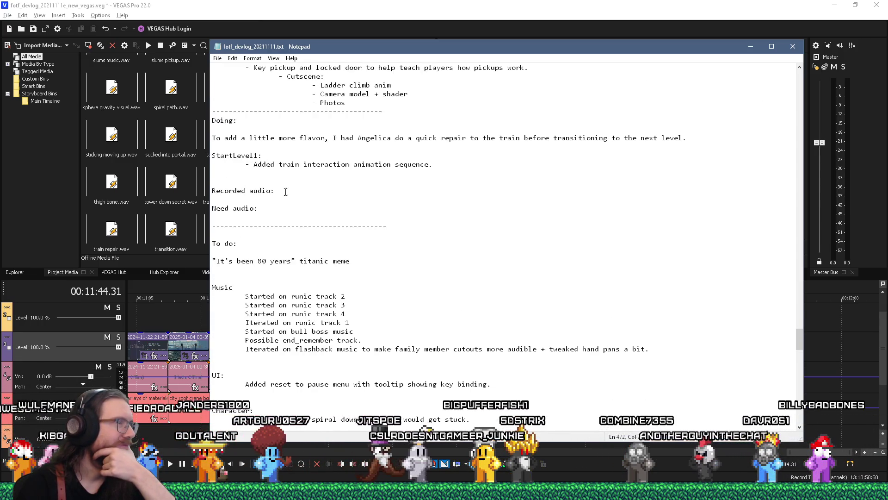
{"action": "left_click_drag", "start_coordinate": [263, 174], "coordinate": [201, 167]}
{"action": "left_click", "coordinate": [262, 178]}
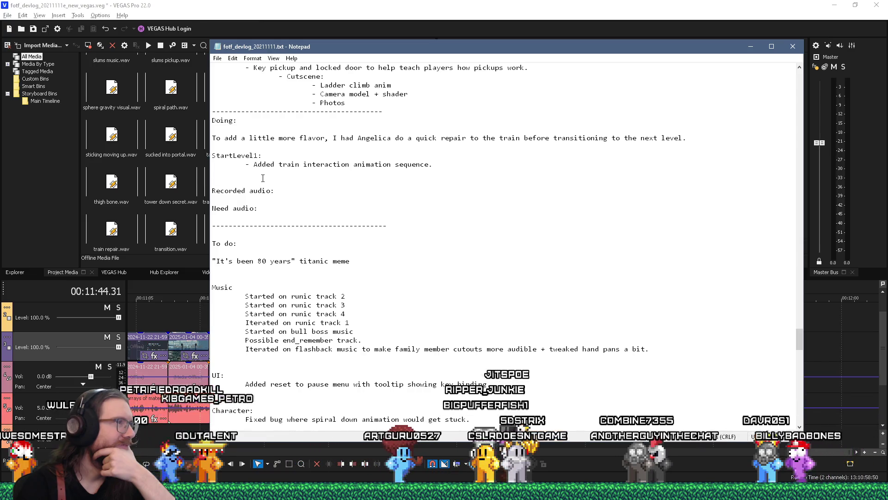
{"action": "mouse_move", "coordinate": [262, 178]}
{"action": "left_mouse_down"}
{"action": "mouse_move", "coordinate": [195, 149]}
{"action": "mouse_move", "coordinate": [208, 138]}
{"action": "left_mouse_up"}
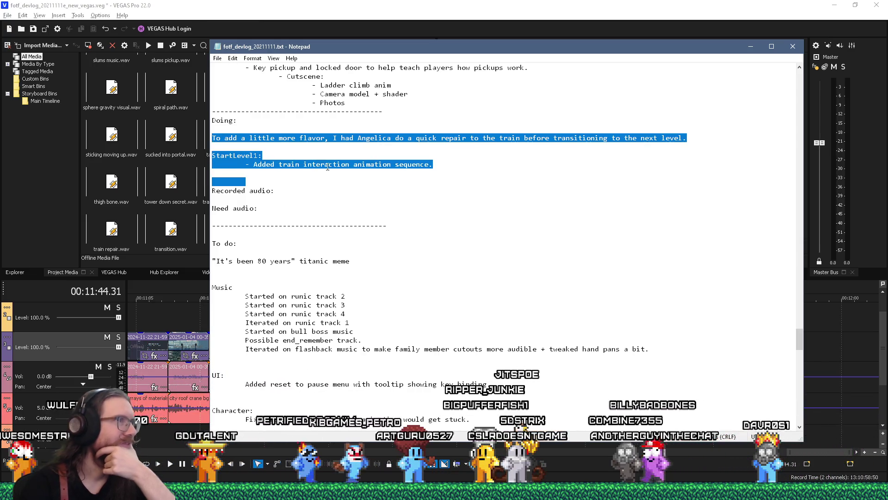
{"action": "key", "text": "ctrl+x"}
{"action": "key", "text": "Up"}
{"action": "key", "text": "Up"}
{"action": "key", "text": "Up"}
{"action": "key", "text": "End"}
{"action": "key", "text": "Return"}
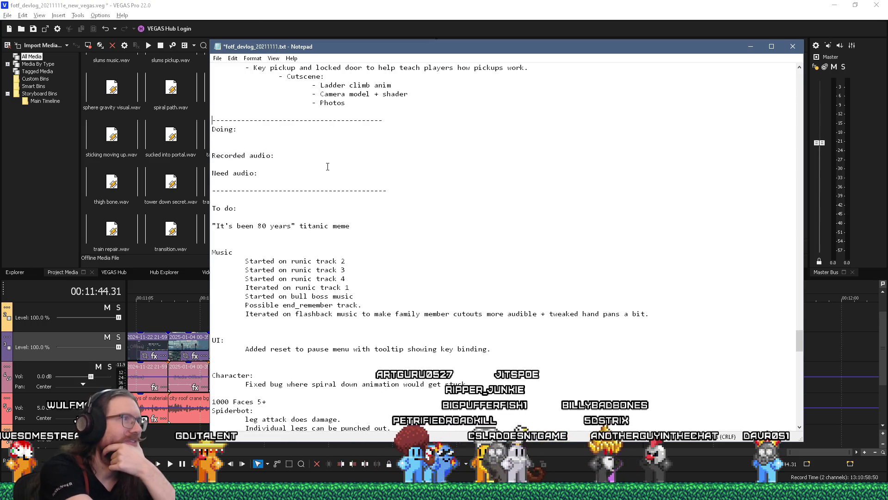
{"action": "key", "text": "ctrl+v"}
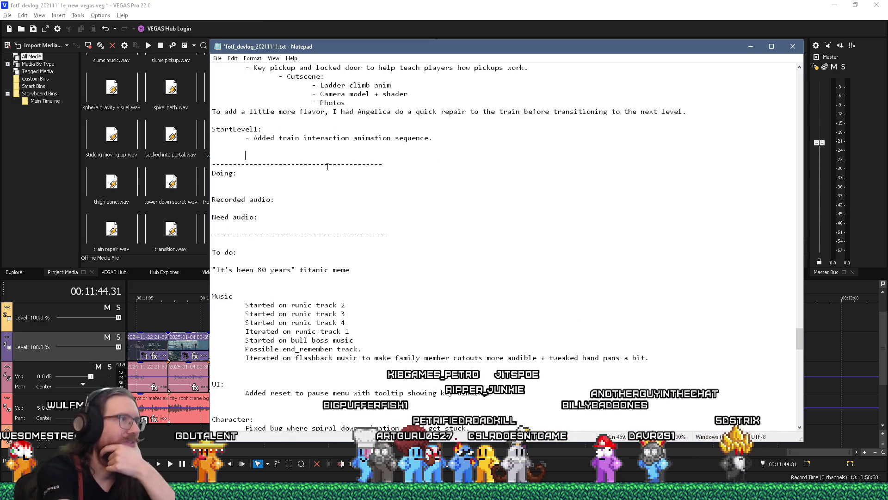
{"action": "key", "text": "BackSpace"}
{"action": "key", "text": "BackSpace"}
{"action": "scroll", "coordinate": [328, 166], "scroll_direction": "down", "scroll_amount": 5}
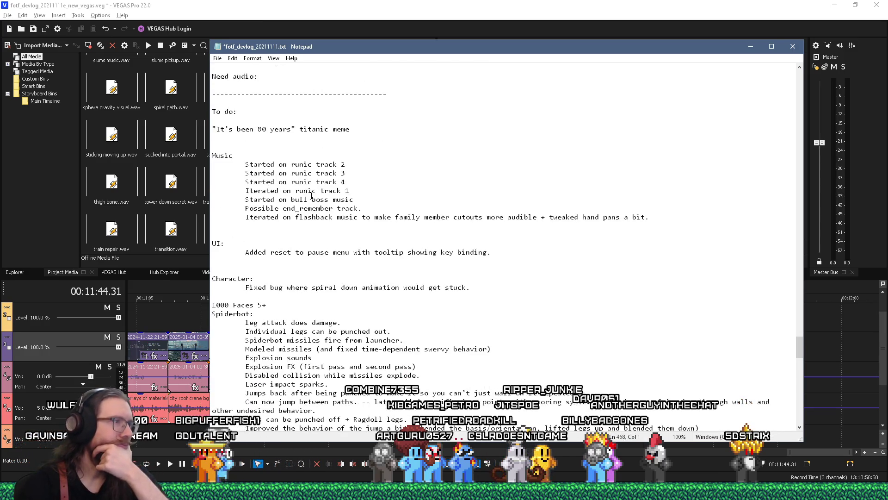
{"action": "scroll", "coordinate": [312, 195], "scroll_direction": "down", "scroll_amount": 2}
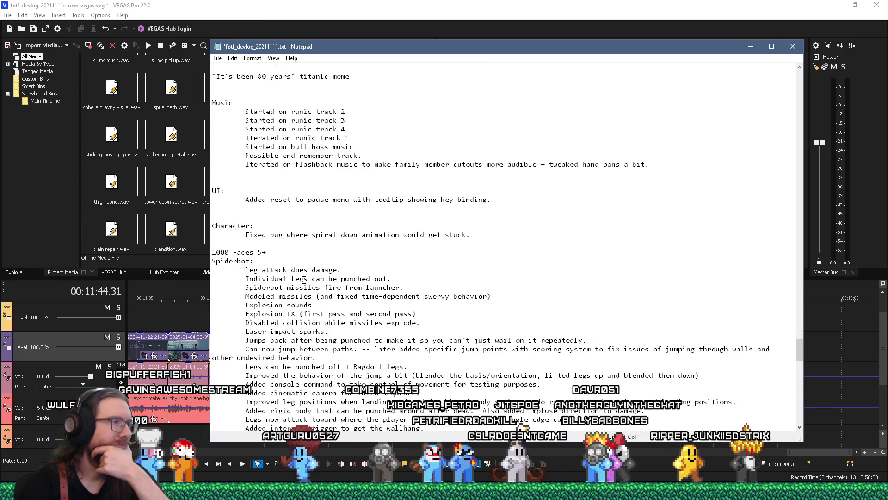
{"action": "scroll", "coordinate": [327, 276], "scroll_direction": "down", "scroll_amount": 1}
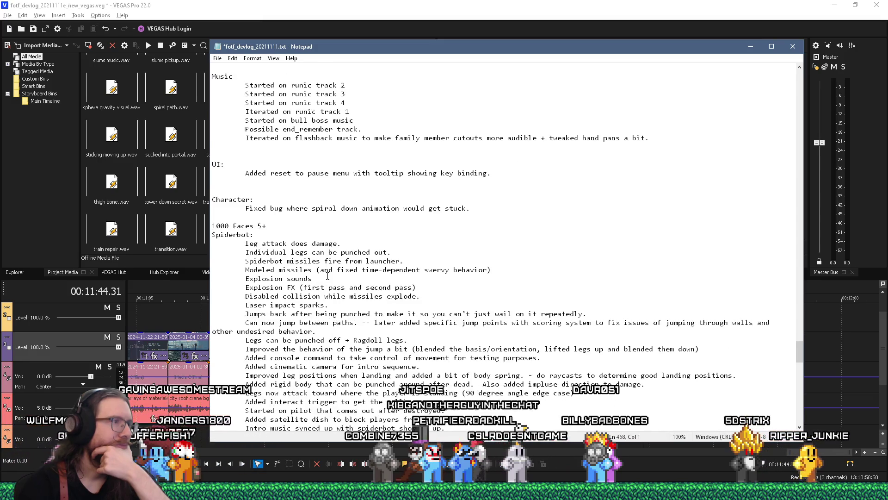
{"action": "scroll", "coordinate": [327, 276], "scroll_direction": "down", "scroll_amount": 1}
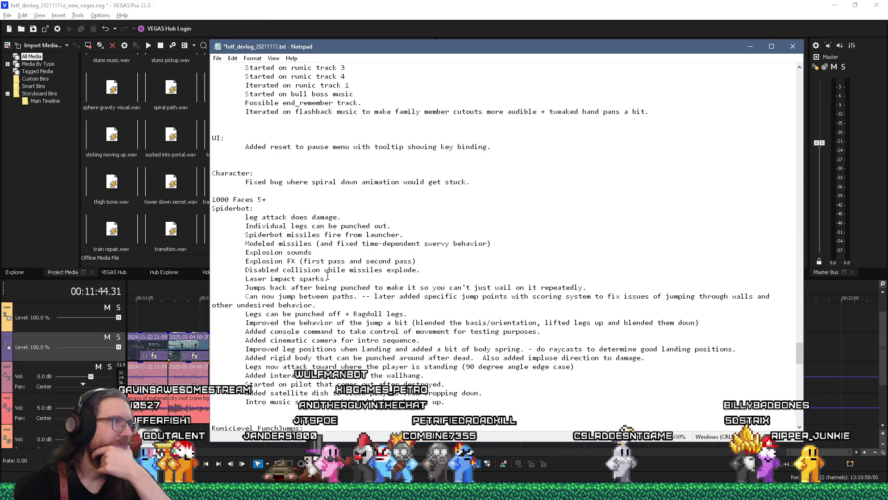
{"action": "scroll", "coordinate": [327, 275], "scroll_direction": "down", "scroll_amount": 11}
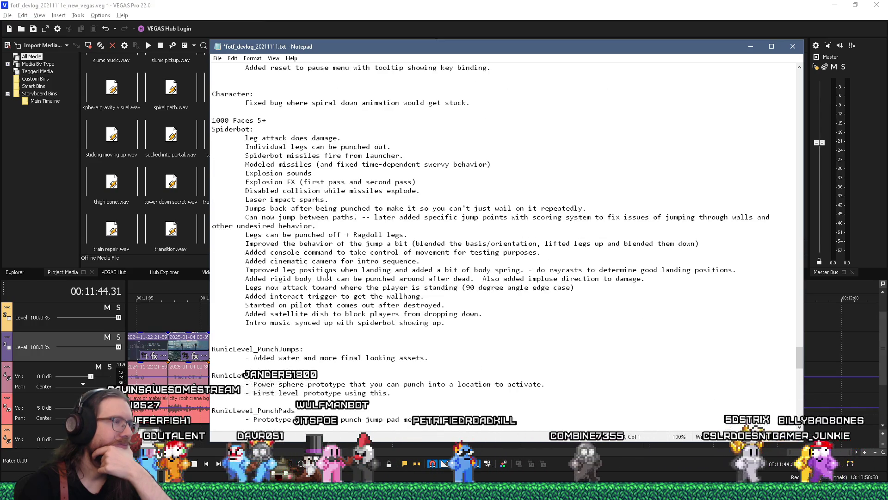
{"action": "scroll", "coordinate": [328, 275], "scroll_direction": "down", "scroll_amount": 5}
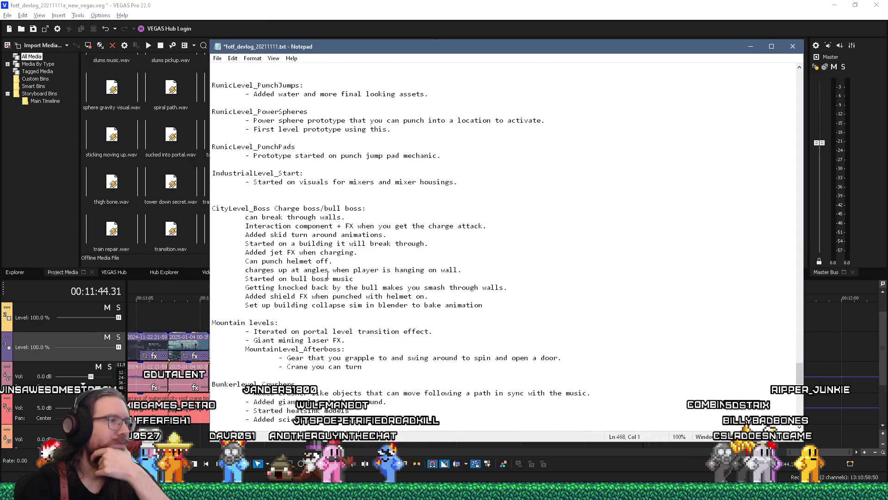
{"action": "scroll", "coordinate": [327, 275], "scroll_direction": "down", "scroll_amount": 4}
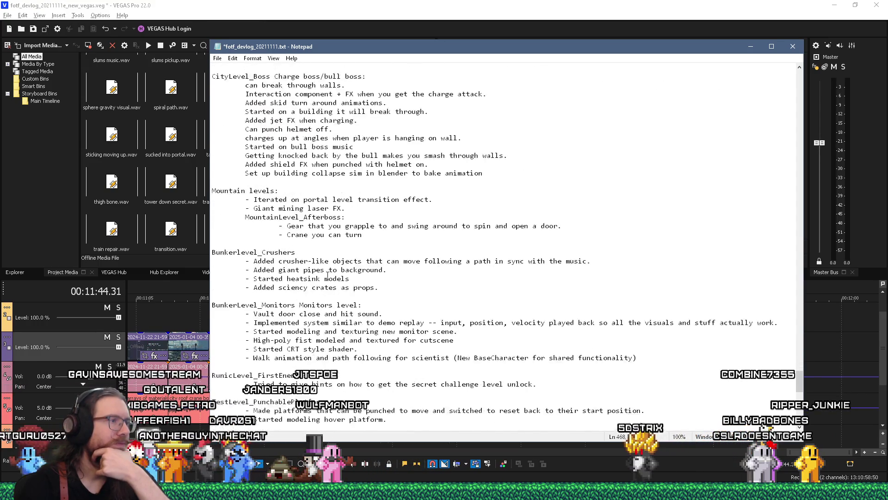
{"action": "scroll", "coordinate": [327, 276], "scroll_direction": "down", "scroll_amount": 2}
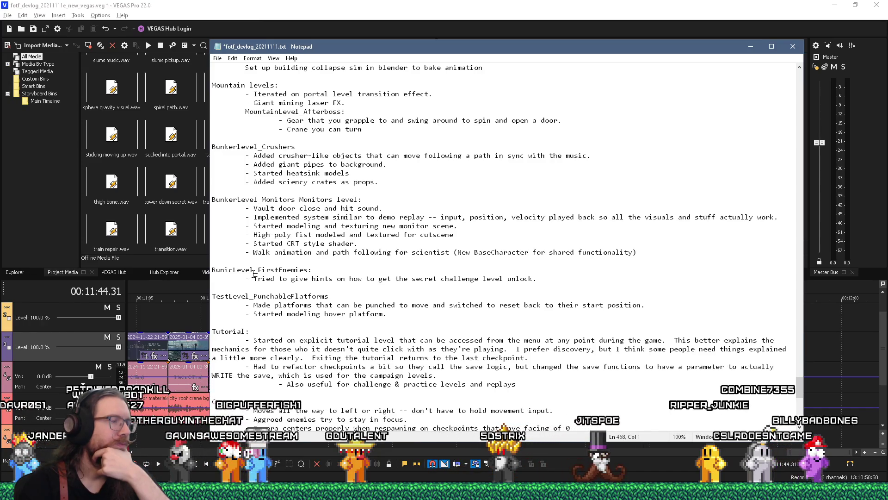
{"action": "scroll", "coordinate": [278, 316], "scroll_direction": "down", "scroll_amount": 3}
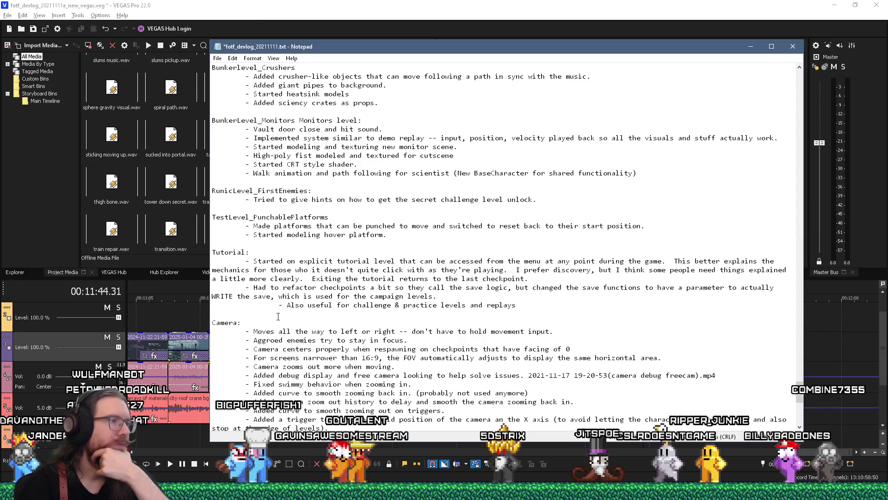
{"action": "scroll", "coordinate": [278, 317], "scroll_direction": "down", "scroll_amount": 6}
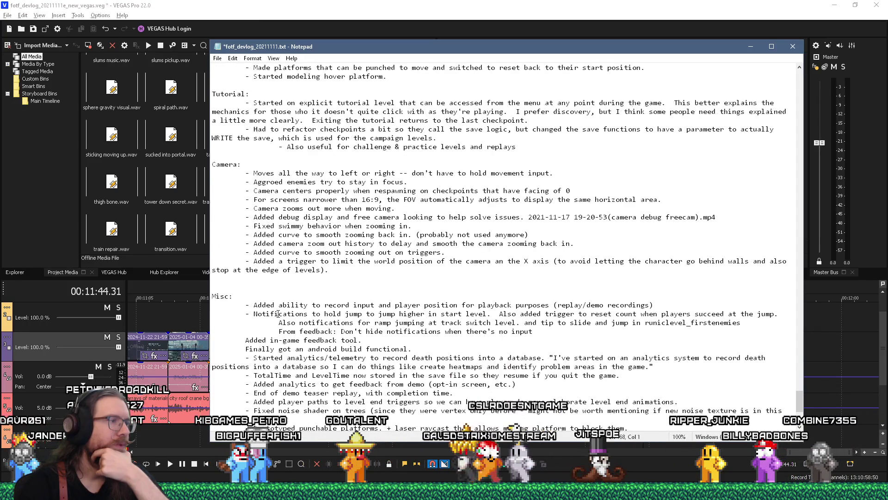
{"action": "scroll", "coordinate": [278, 314], "scroll_direction": "down", "scroll_amount": 3}
{"action": "scroll", "coordinate": [287, 314], "scroll_direction": "up", "scroll_amount": 3}
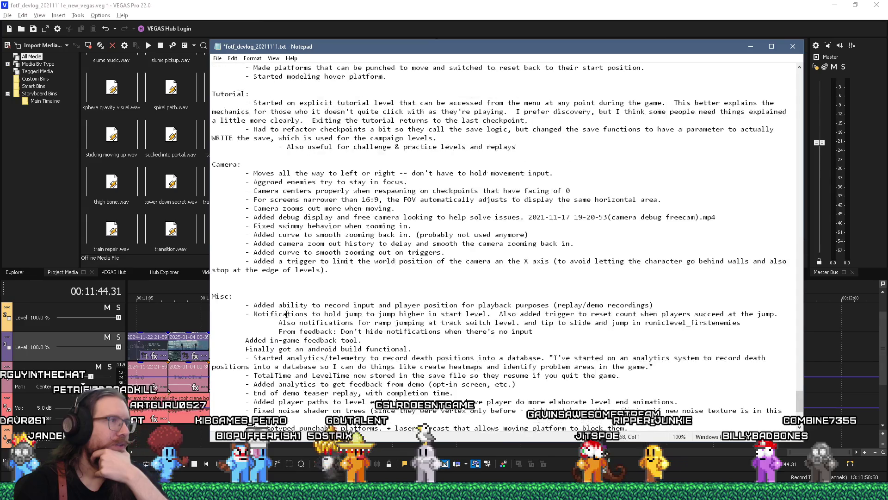
{"action": "scroll", "coordinate": [286, 314], "scroll_direction": "up", "scroll_amount": 20}
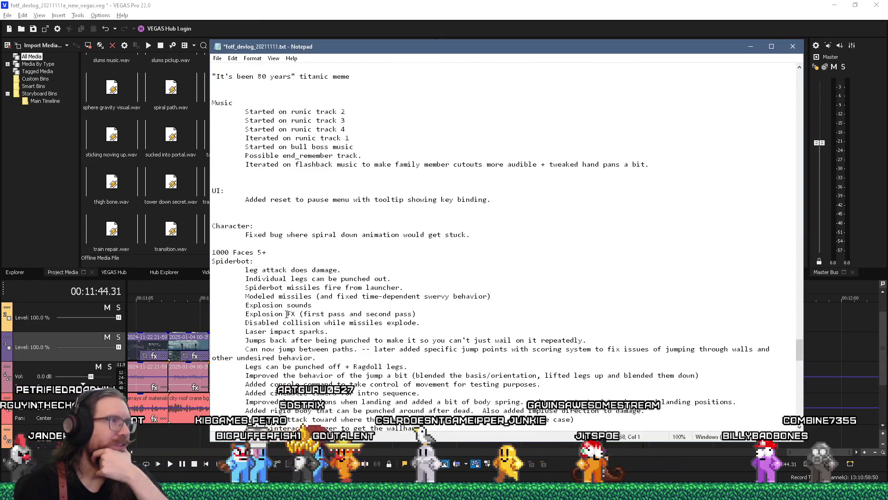
{"action": "scroll", "coordinate": [287, 314], "scroll_direction": "up", "scroll_amount": 5}
{"action": "scroll", "coordinate": [284, 312], "scroll_direction": "down", "scroll_amount": 20}
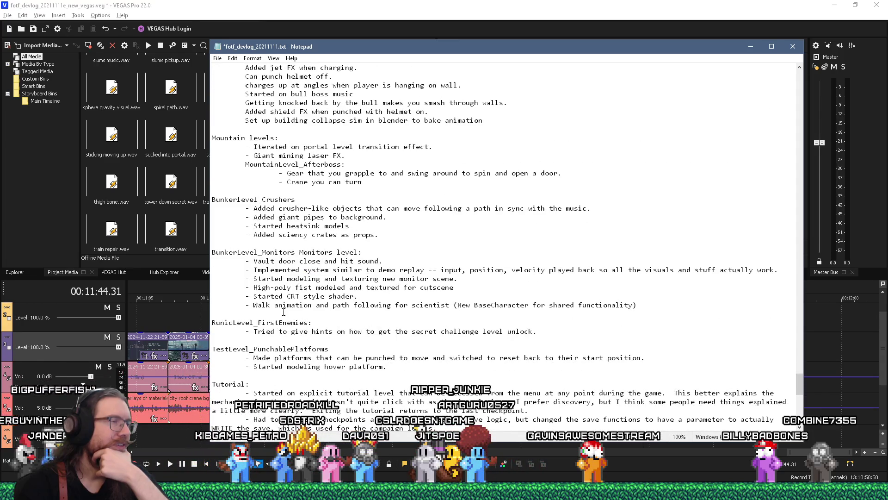
{"action": "scroll", "coordinate": [283, 311], "scroll_direction": "up", "scroll_amount": 3}
{"action": "scroll", "coordinate": [283, 311], "scroll_direction": "up", "scroll_amount": 3}
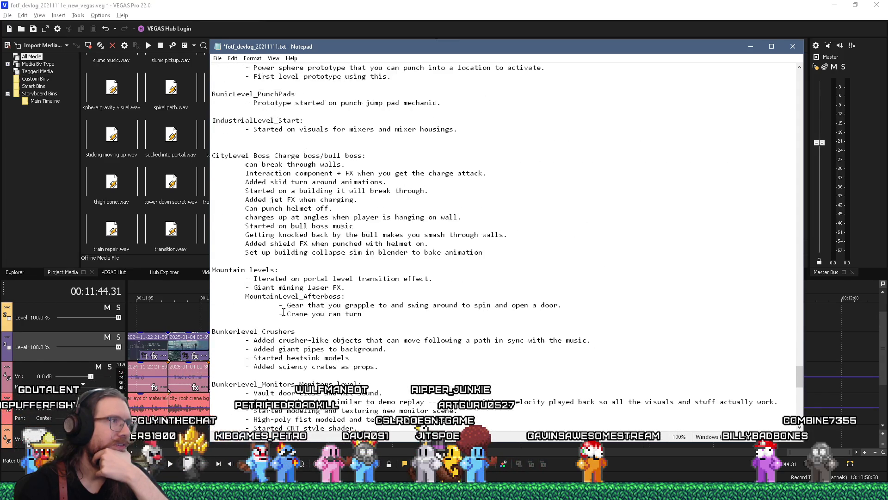
{"action": "scroll", "coordinate": [283, 312], "scroll_direction": "up", "scroll_amount": 2}
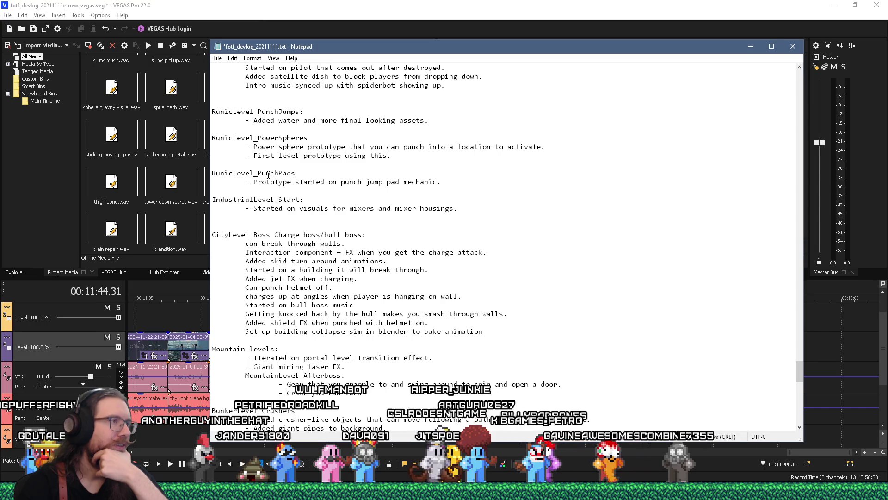
{"action": "scroll", "coordinate": [268, 175], "scroll_direction": "up", "scroll_amount": 7}
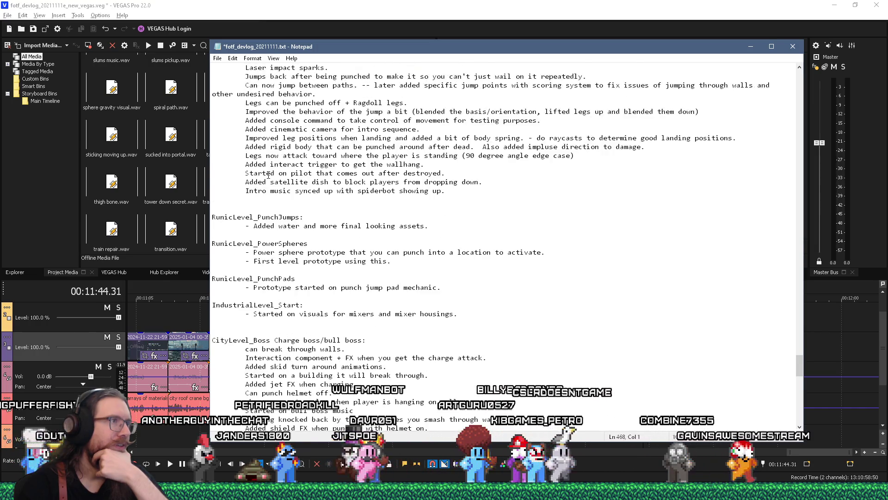
{"action": "scroll", "coordinate": [268, 175], "scroll_direction": "up", "scroll_amount": 1}
{"action": "scroll", "coordinate": [268, 175], "scroll_direction": "down", "scroll_amount": 13}
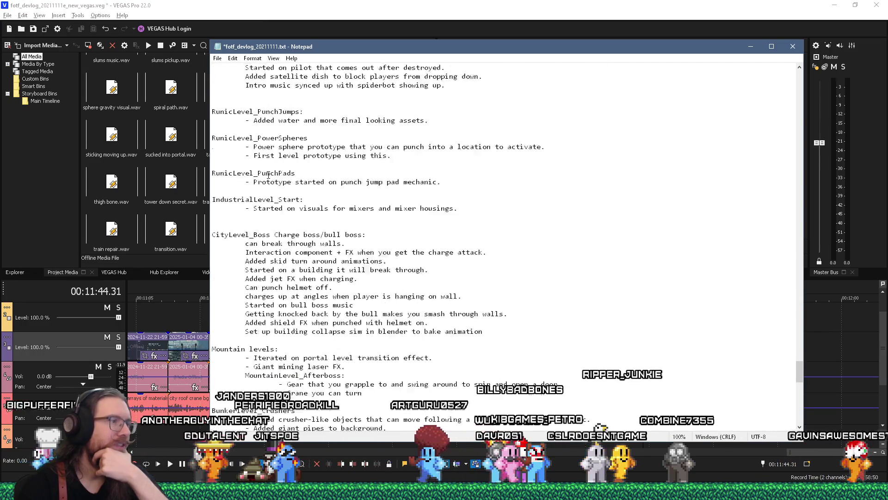
{"action": "scroll", "coordinate": [269, 175], "scroll_direction": "down", "scroll_amount": 2}
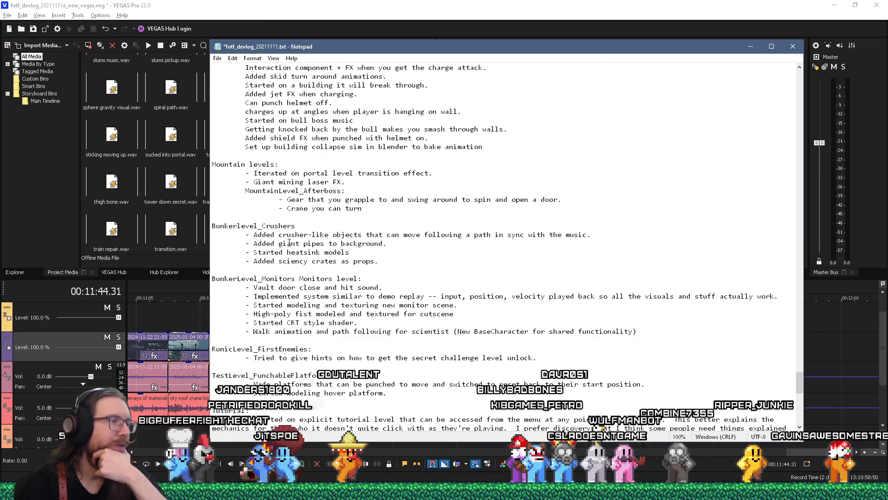
{"action": "scroll", "coordinate": [289, 242], "scroll_direction": "down", "scroll_amount": 3}
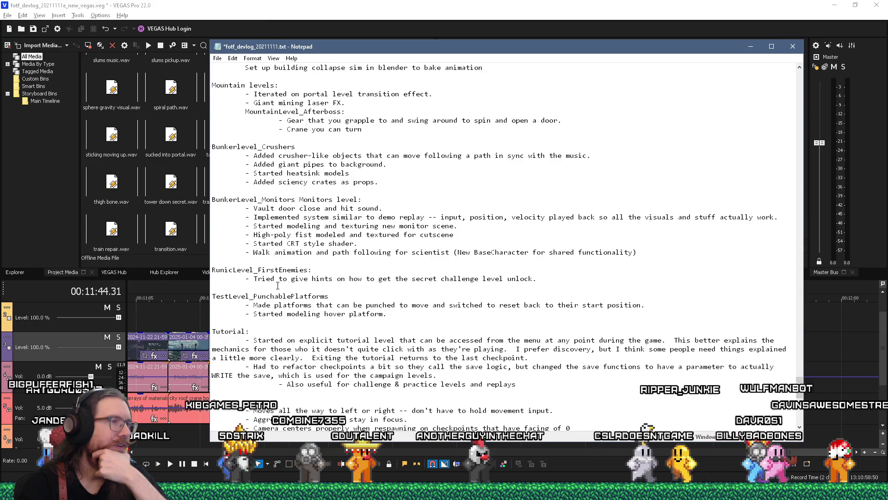
- Select the RunicLevel_FirstEnemies heading and its secret-level hint bullet, then widen the window
{"action": "left_click", "coordinate": [271, 288]}
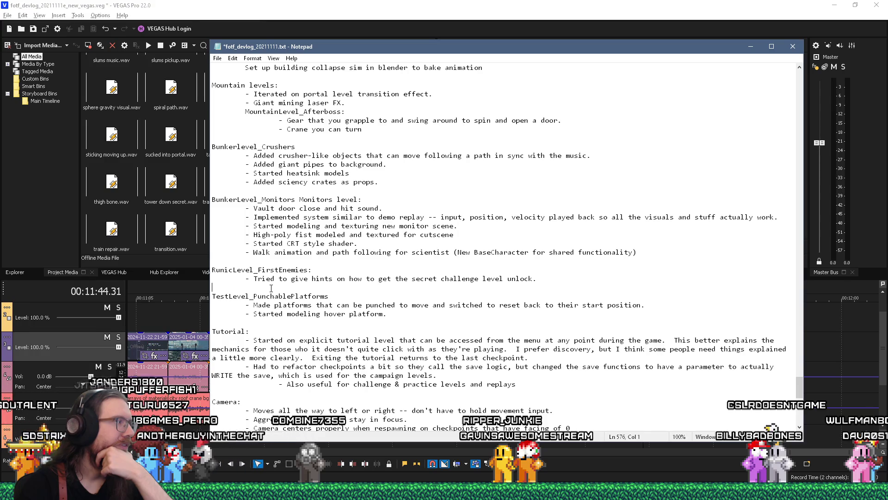
{"action": "mouse_move", "coordinate": [271, 288]}
{"action": "left_mouse_down"}
{"action": "mouse_move", "coordinate": [213, 270]}
{"action": "mouse_move", "coordinate": [214, 253]}
{"action": "mouse_move", "coordinate": [216, 260]}
{"action": "left_mouse_up"}
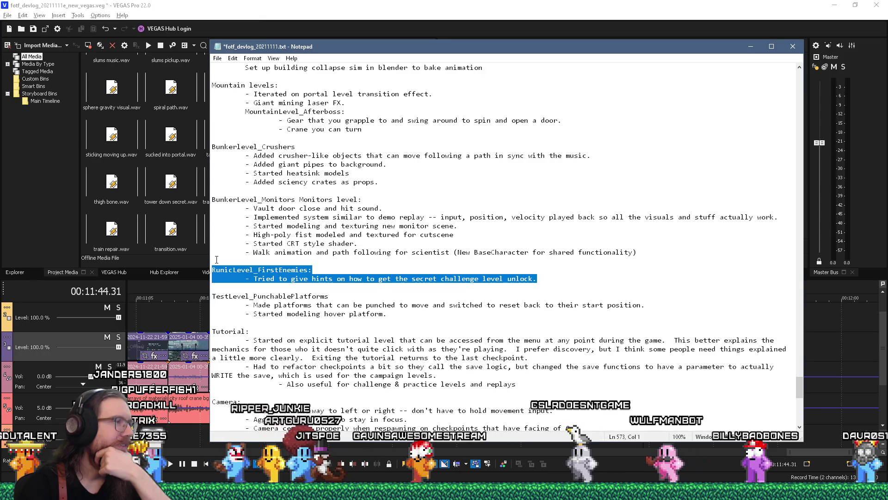
{"action": "scroll", "coordinate": [277, 259], "scroll_direction": "down", "scroll_amount": 2}
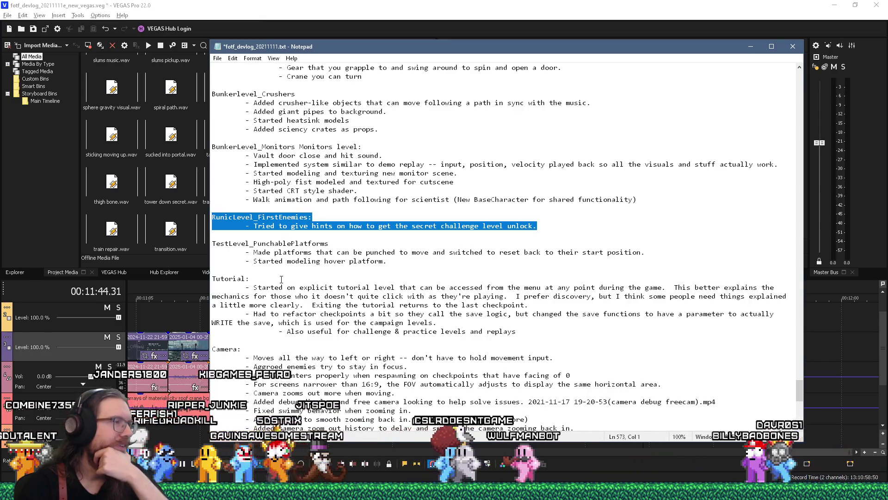
{"action": "right_click", "coordinate": [279, 226]}
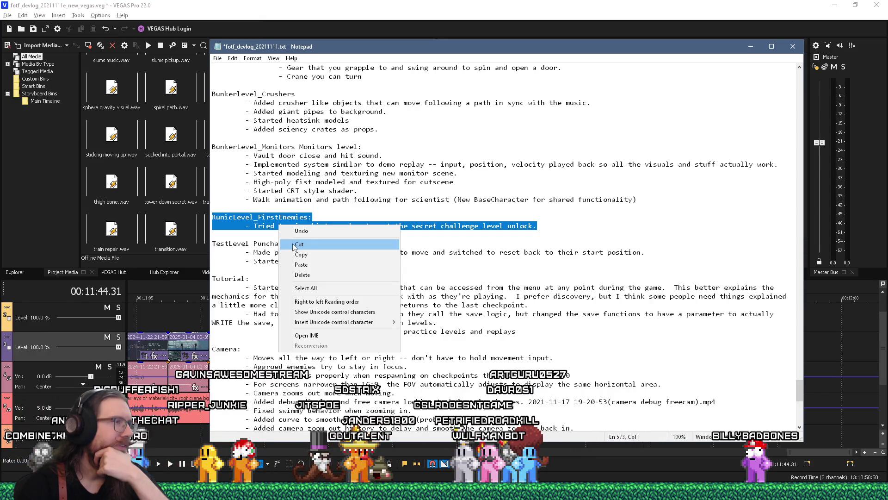
{"action": "left_click", "coordinate": [250, 234]}
{"action": "scroll", "coordinate": [310, 286], "scroll_direction": "down", "scroll_amount": 1}
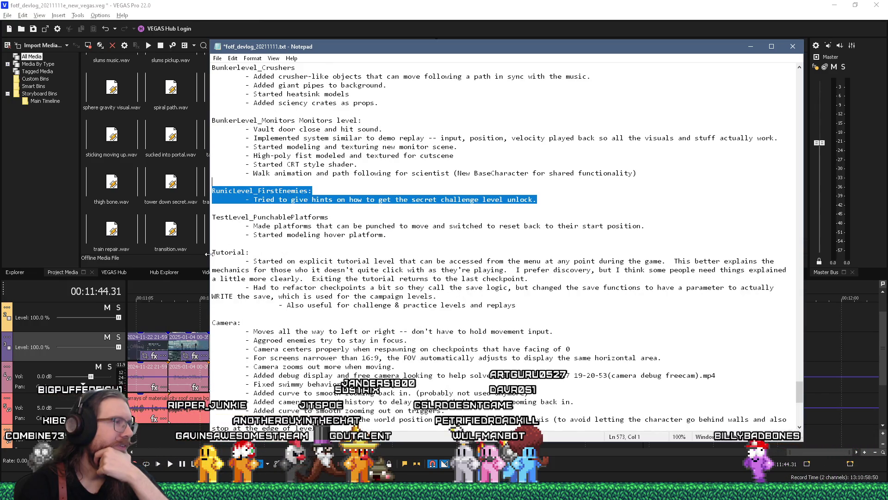
{"action": "left_click_drag", "start_coordinate": [208, 254], "coordinate": [186, 254]}
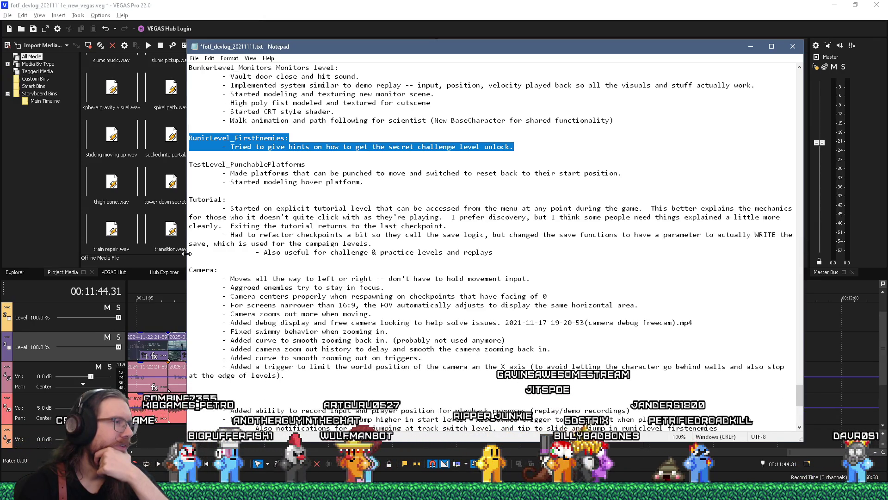
{"action": "scroll", "coordinate": [248, 259], "scroll_direction": "down", "scroll_amount": 7}
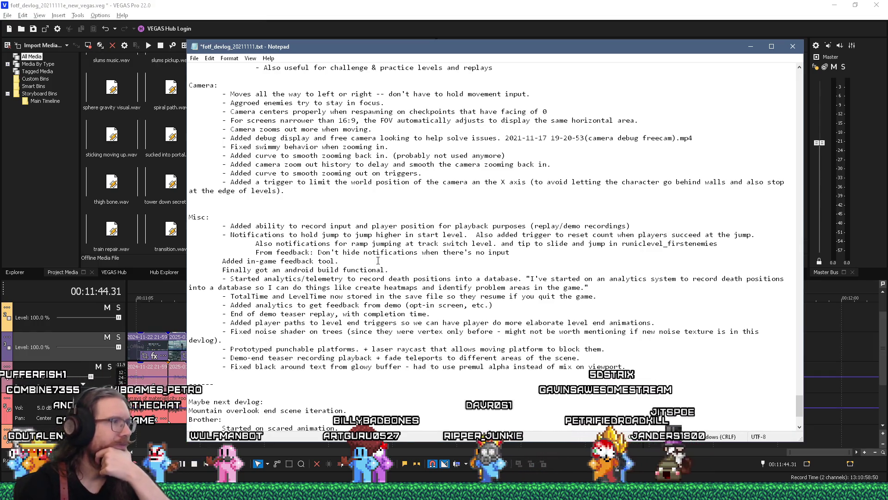
{"action": "scroll", "coordinate": [240, 273], "scroll_direction": "down", "scroll_amount": 1}
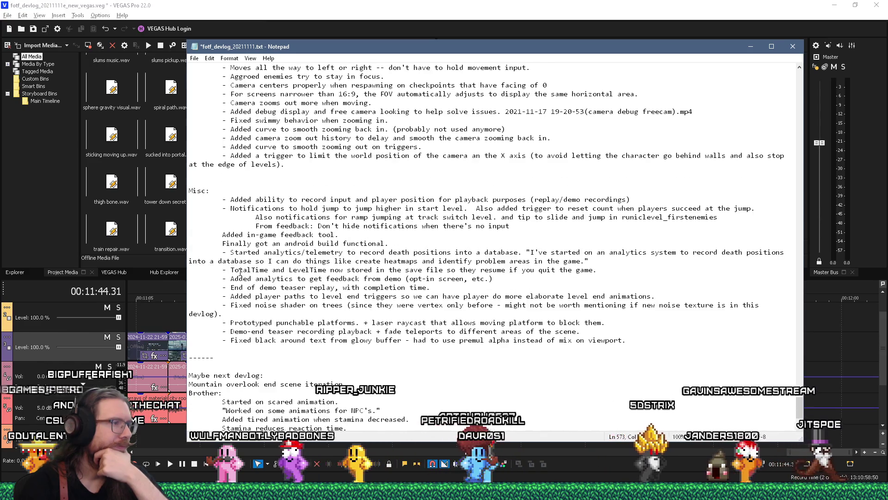
{"action": "scroll", "coordinate": [240, 273], "scroll_direction": "down", "scroll_amount": 1}
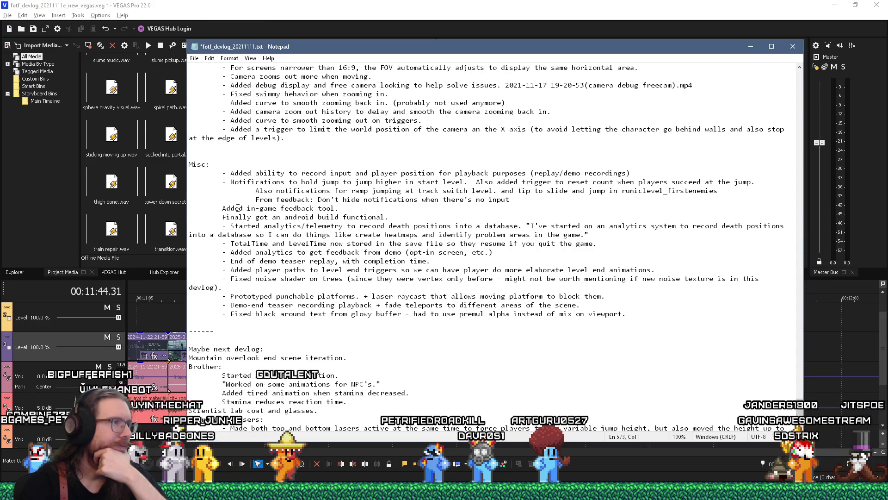
{"action": "left_click", "coordinate": [222, 209]}
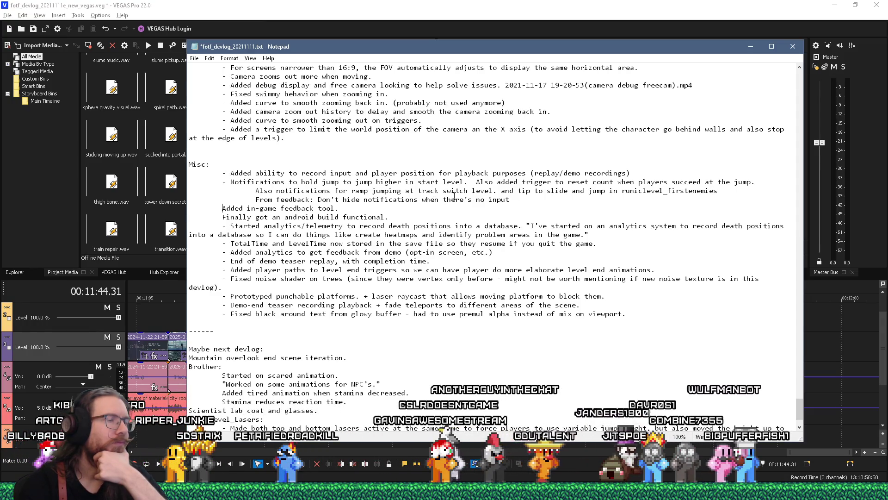
- Cut the three 'Notifications to hold jump…' lines out of the Misc section
{"action": "left_click_drag", "start_coordinate": [470, 199], "coordinate": [190, 182]}
{"action": "key", "text": "ctrl+c"}
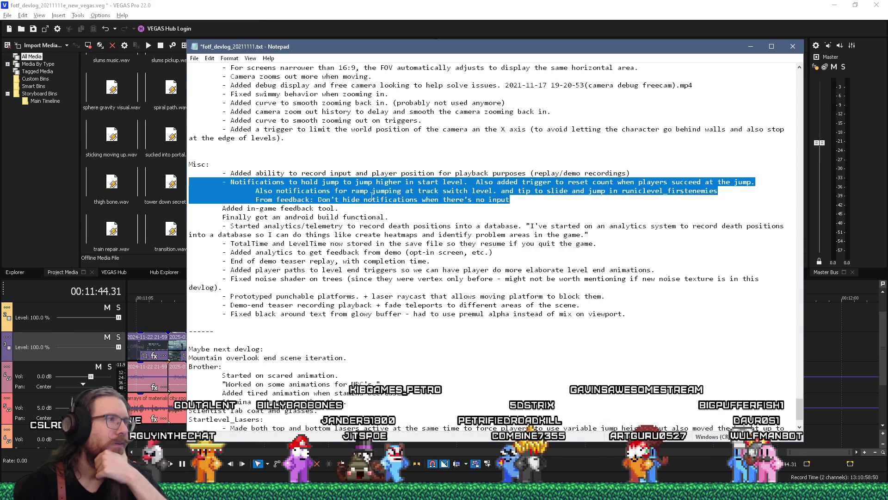
{"action": "right_click", "coordinate": [372, 196]}
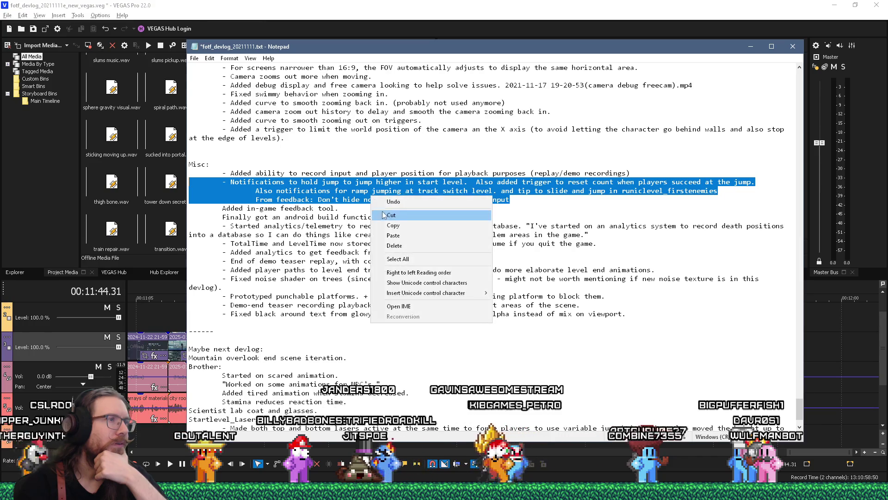
{"action": "left_click", "coordinate": [388, 215]}
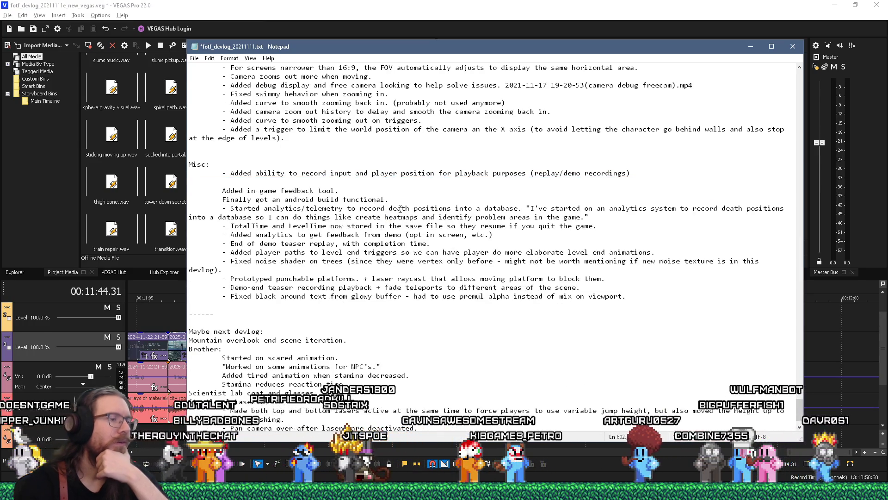
{"action": "scroll", "coordinate": [401, 209], "scroll_direction": "up", "scroll_amount": 12}
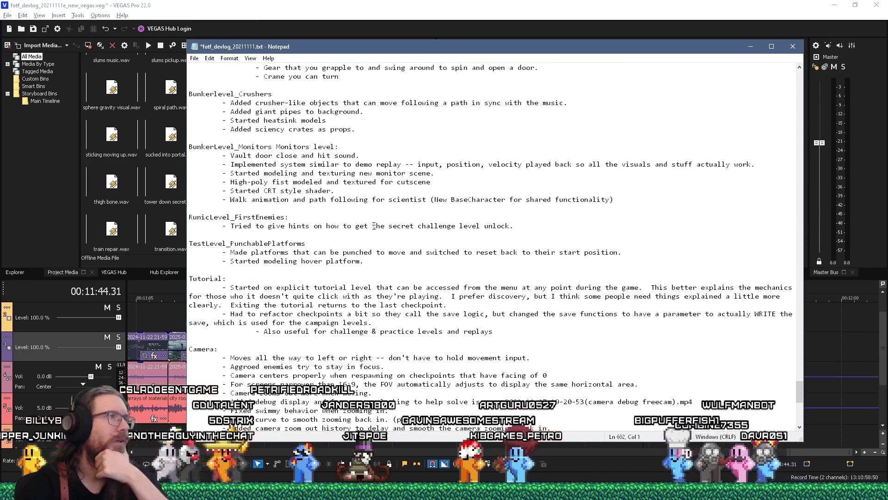
{"action": "scroll", "coordinate": [375, 225], "scroll_direction": "up", "scroll_amount": 13}
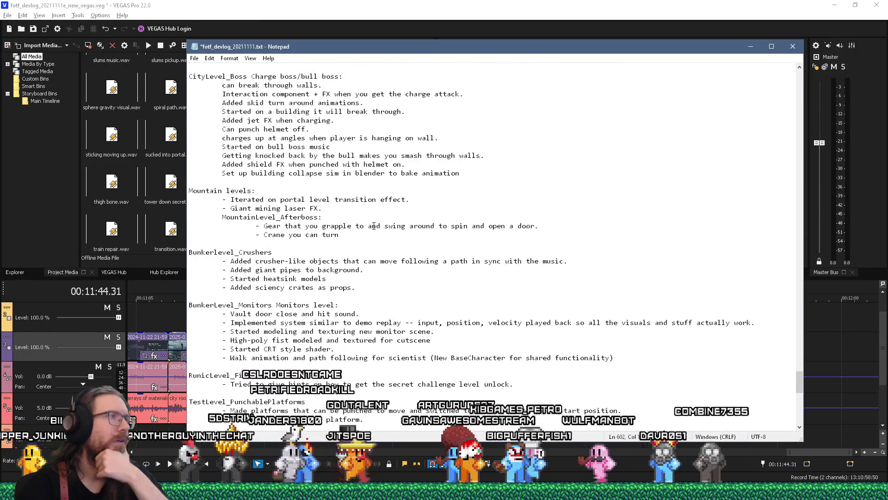
- Paste the jump-notification lines under Doing: and begin the 'I hate being heavy handed with tutorials' line
{"action": "scroll", "coordinate": [374, 225], "scroll_direction": "up", "scroll_amount": 10}
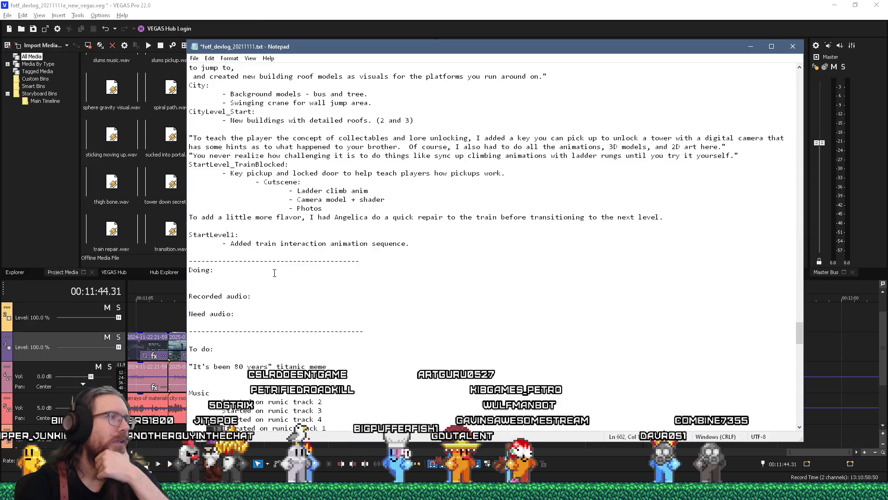
{"action": "key", "text": "ctrl+v"}
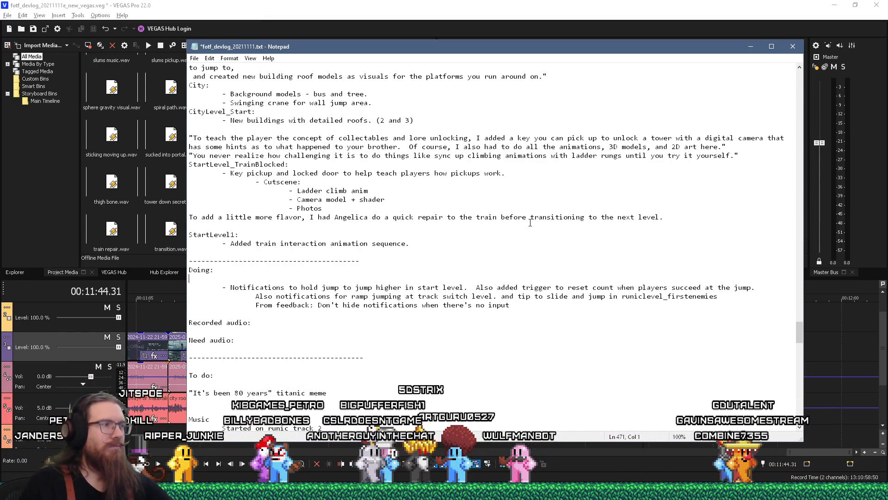
{"action": "type", "text": "\""}
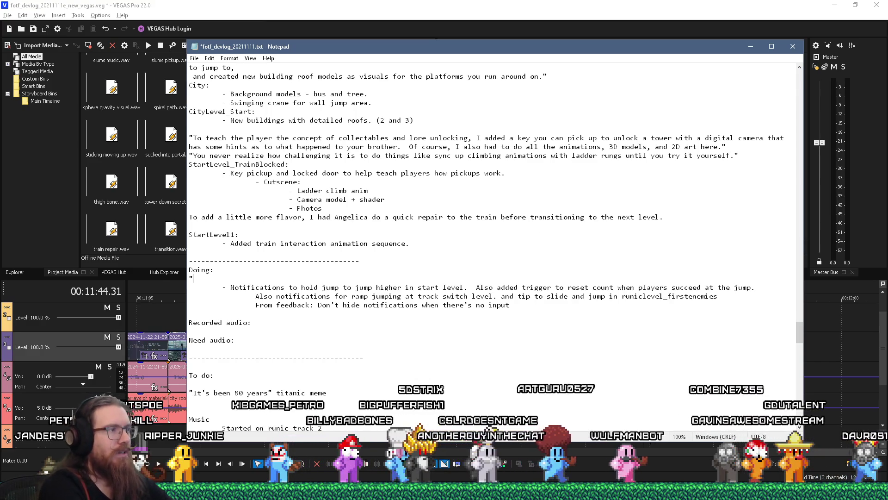
{"action": "type", "text": "I hate"}
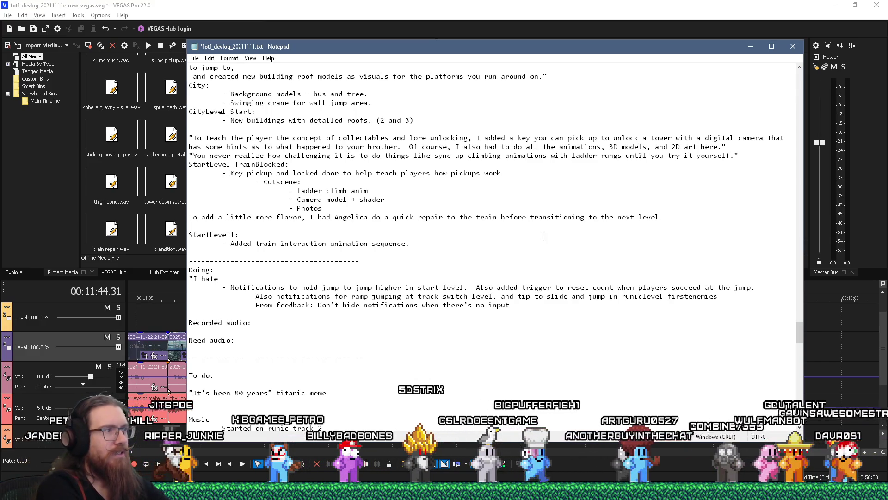
{"action": "type", "text": " being ha"}
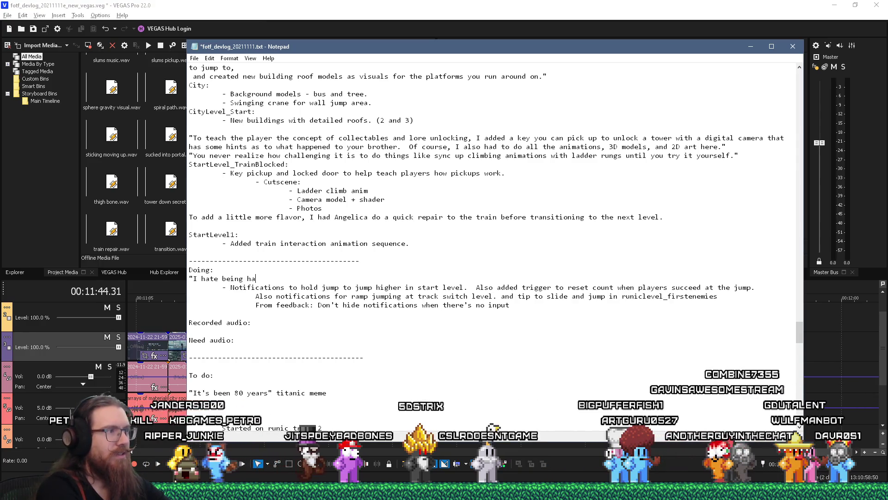
{"action": "key", "text": "BackSpace"}
{"action": "type", "text": "eavy hande"}
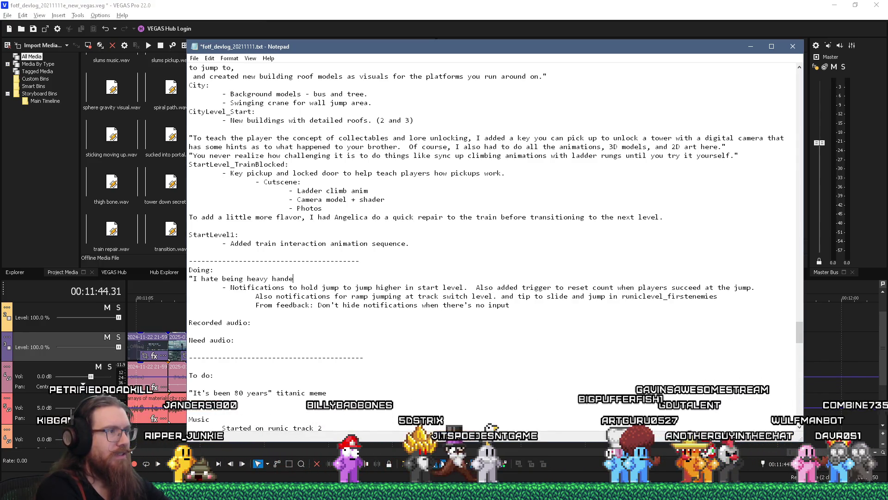
{"action": "type", "text": "d with tu"}
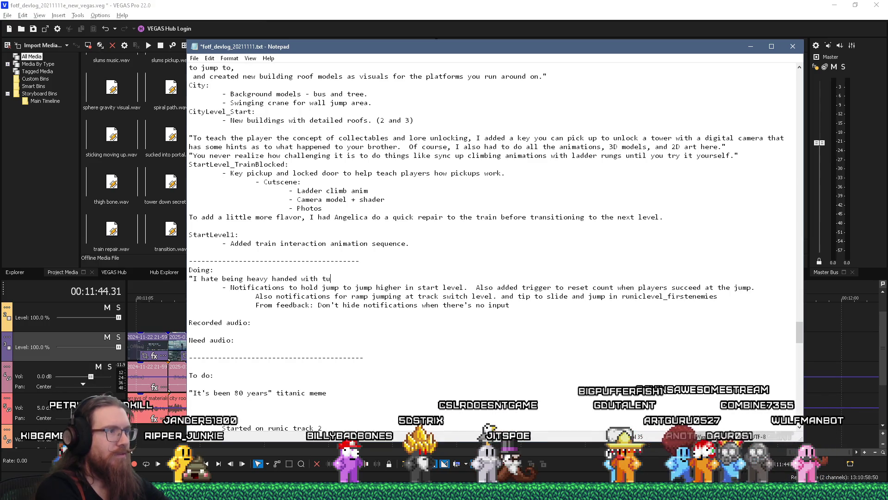
{"action": "type", "text": "torials, so Iad"}
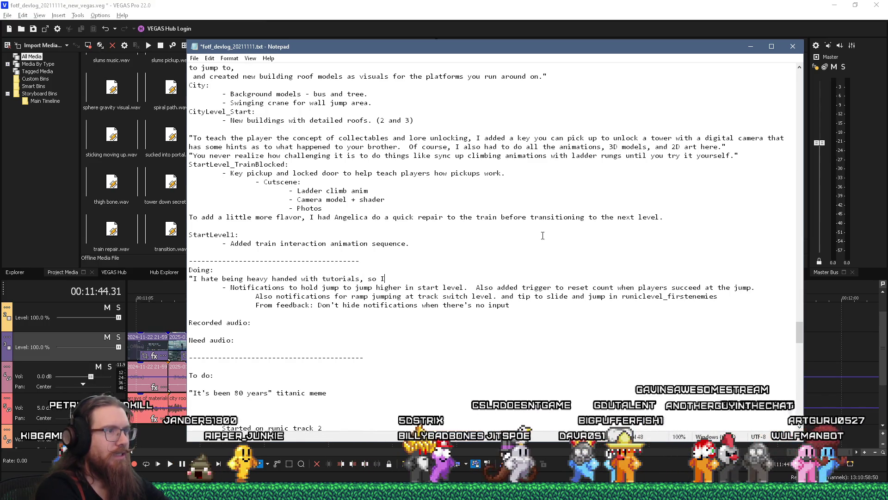
- Finish the quote with 'added various triggers' to pop up 'tips if people fail jumps repeatedly'
{"action": "key", "text": "BackSpace"}
{"action": "key", "text": "BackSpace"}
{"action": "type", "text": "adde "}
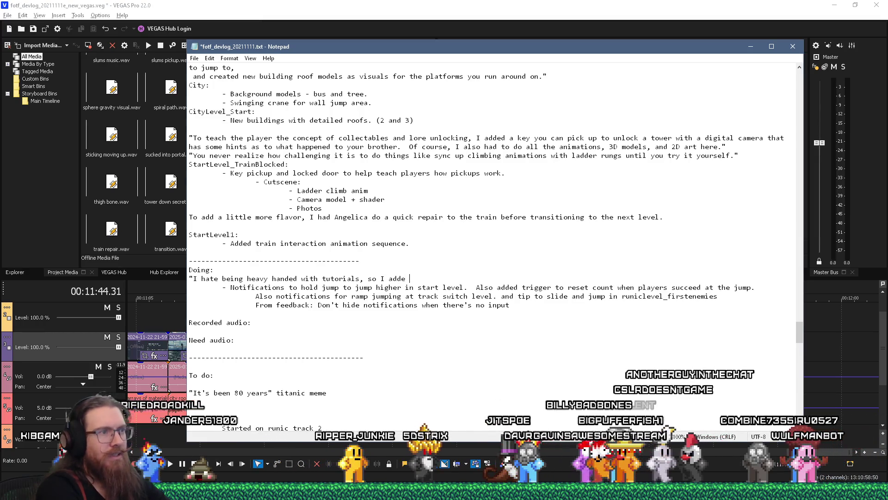
{"action": "type", "text": "various triggers to"}
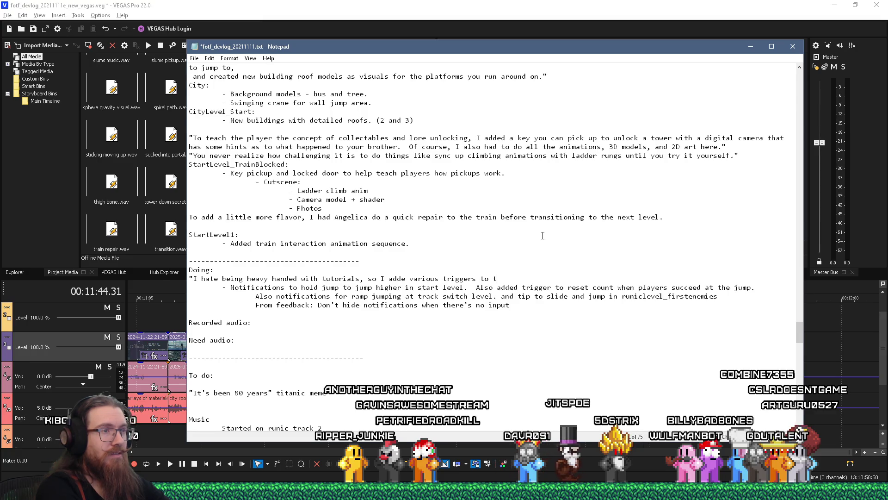
{"action": "type", "text": "tips"}
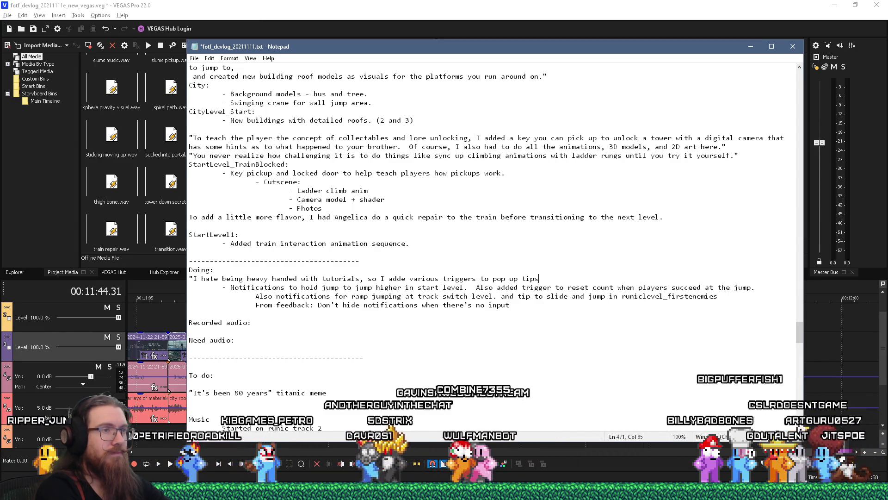
{"action": "type", "text": " if "}
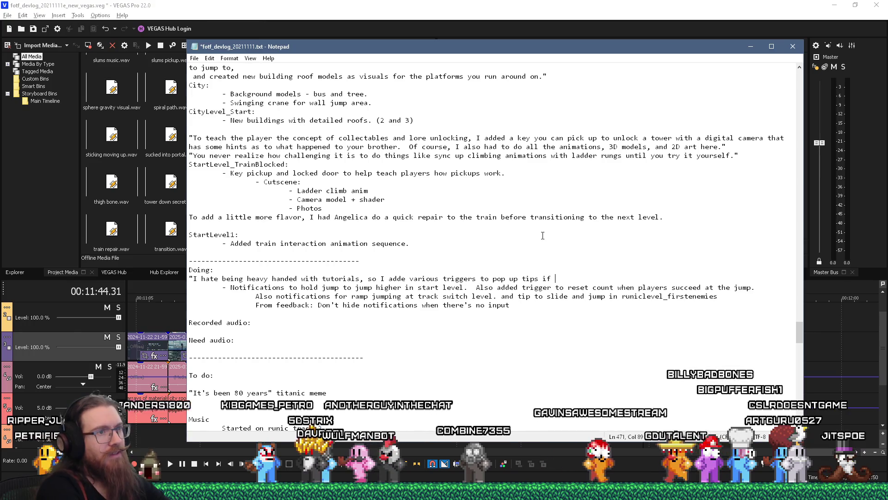
{"action": "type", "text": "people fail jumps"}
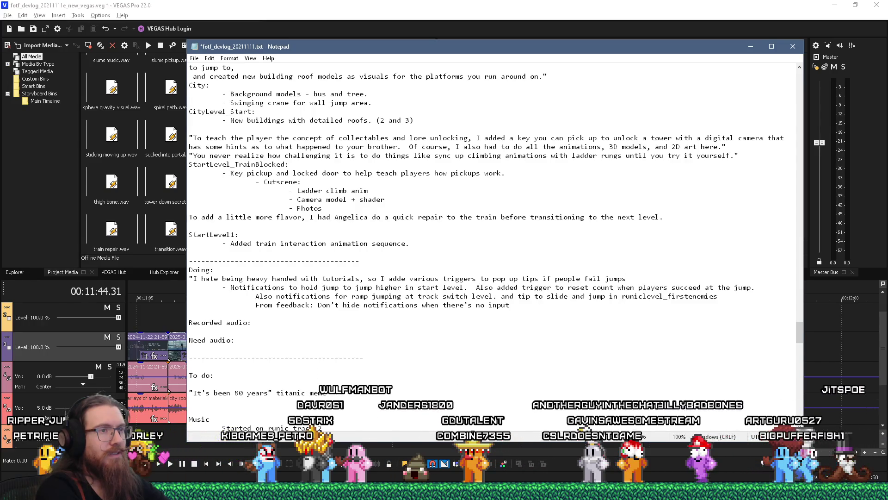
{"action": "type", "text": " repeated"}
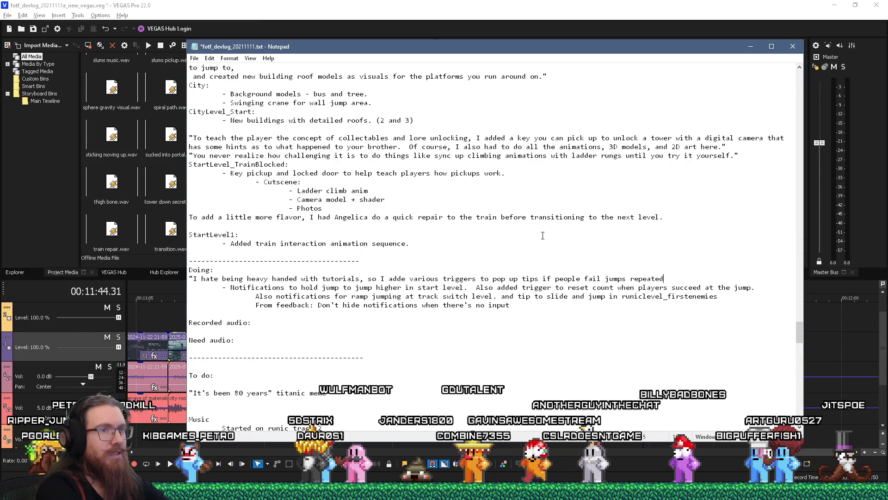
{"action": "type", "text": "ly"}
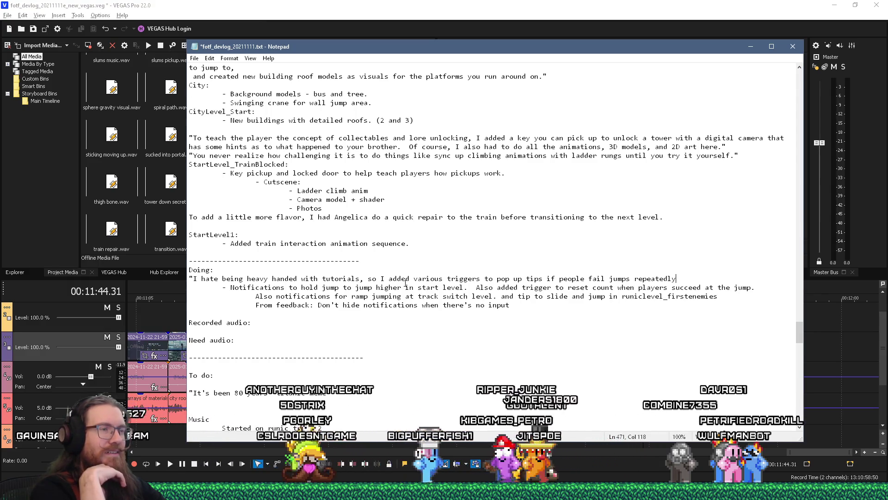
- End the 'fail jumps repeatedly' sentence with a period
{"action": "type", "text": "."}
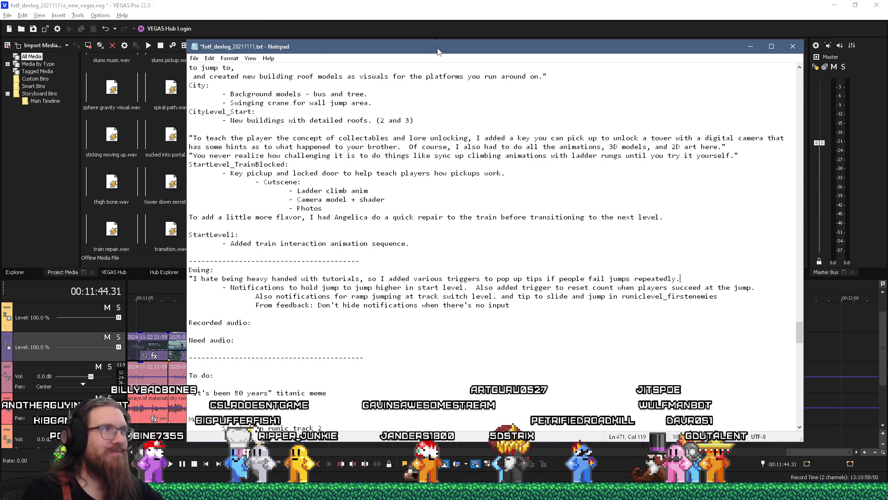
- Move the Notepad window left and drag its right edge outward to widen it
{"action": "left_click_drag", "start_coordinate": [438, 51], "coordinate": [349, 50]}
{"action": "left_click_drag", "start_coordinate": [715, 241], "coordinate": [762, 240]}
{"action": "scroll", "coordinate": [702, 241], "scroll_direction": "down", "scroll_amount": 9}
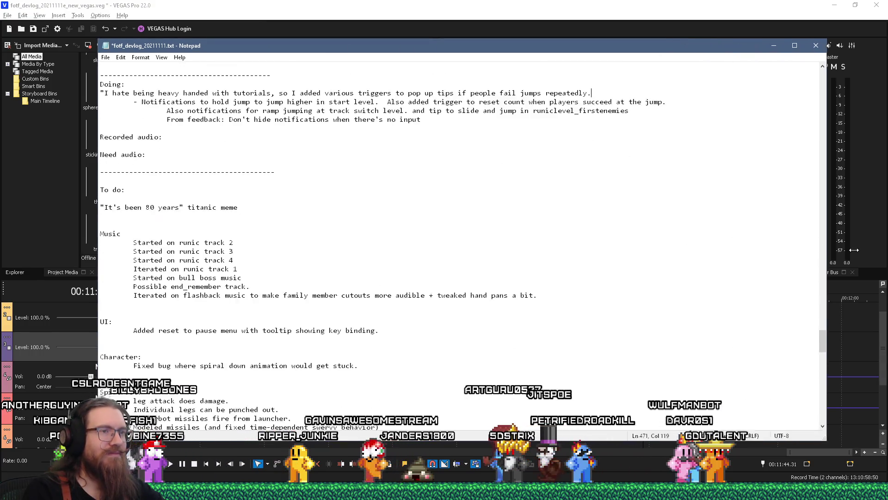
{"action": "scroll", "coordinate": [702, 241], "scroll_direction": "up", "scroll_amount": 5}
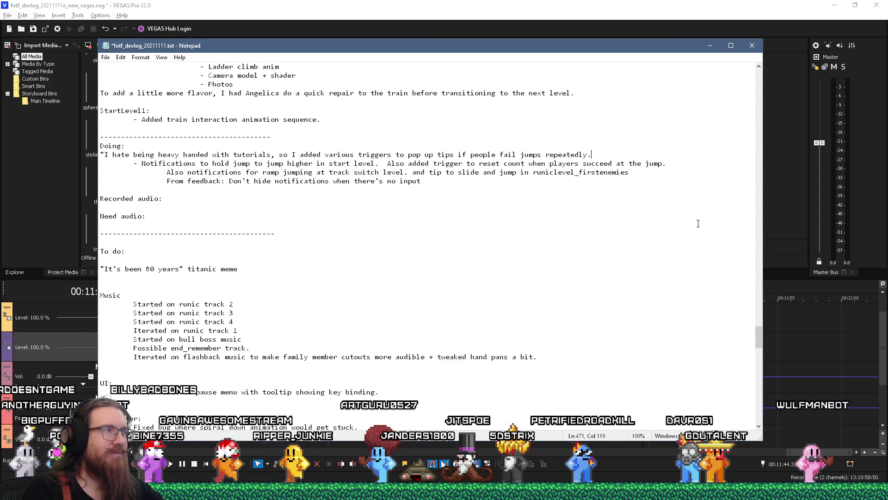
{"action": "scroll", "coordinate": [691, 252], "scroll_direction": "up", "scroll_amount": 3}
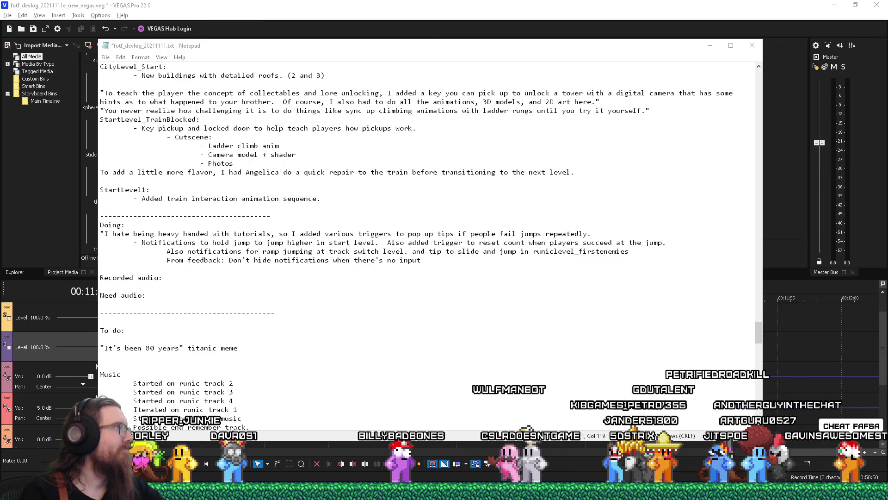
{"action": "left_click", "coordinate": [591, 234]}
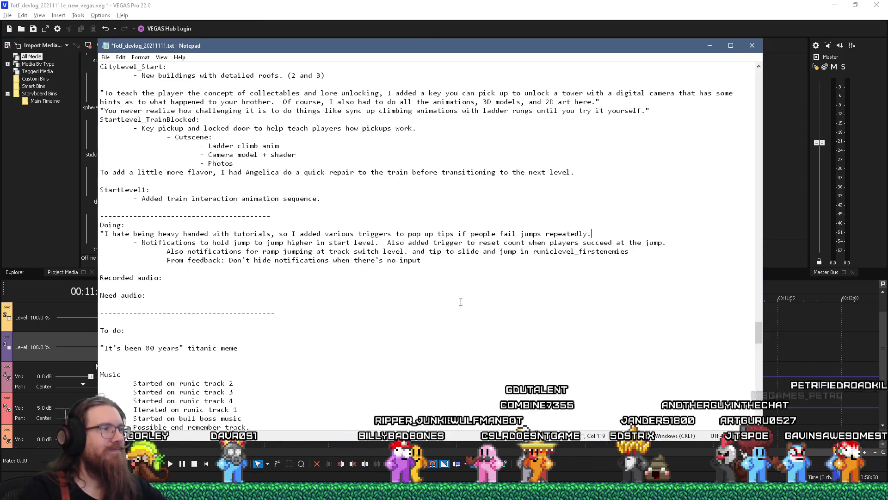
- Put the caret in the Doing notes and shift the Notepad window up and right
{"action": "left_click", "coordinate": [475, 288]}
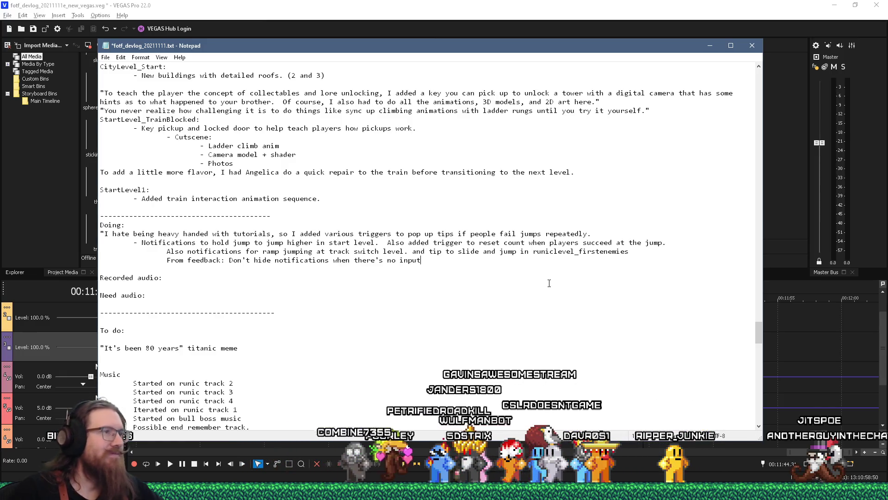
{"action": "left_click_drag", "start_coordinate": [617, 48], "coordinate": [666, 36]}
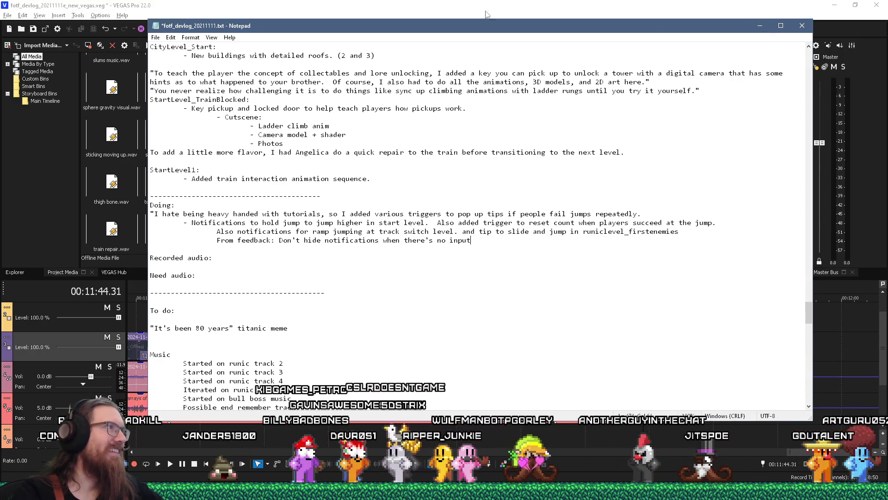
- Save the edited devlog notes from the File menu
{"action": "left_click", "coordinate": [157, 37]}
{"action": "left_click", "coordinate": [176, 78]}
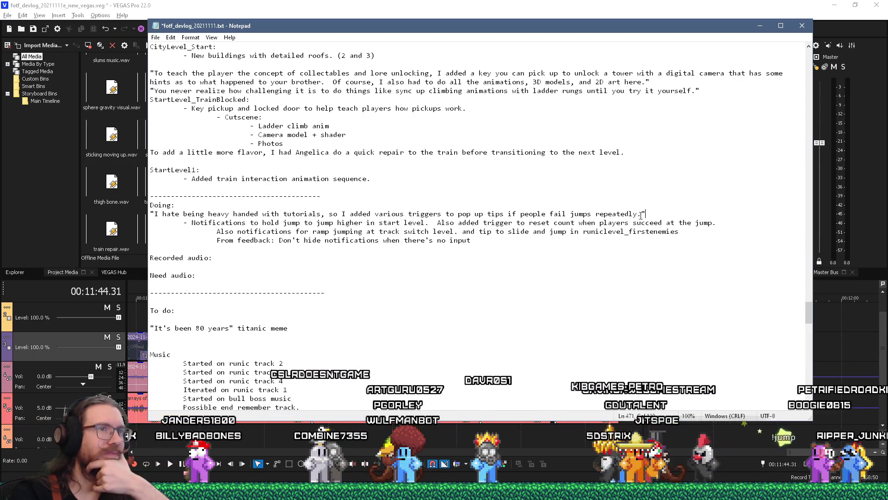
{"action": "key", "text": "shift+Right"}
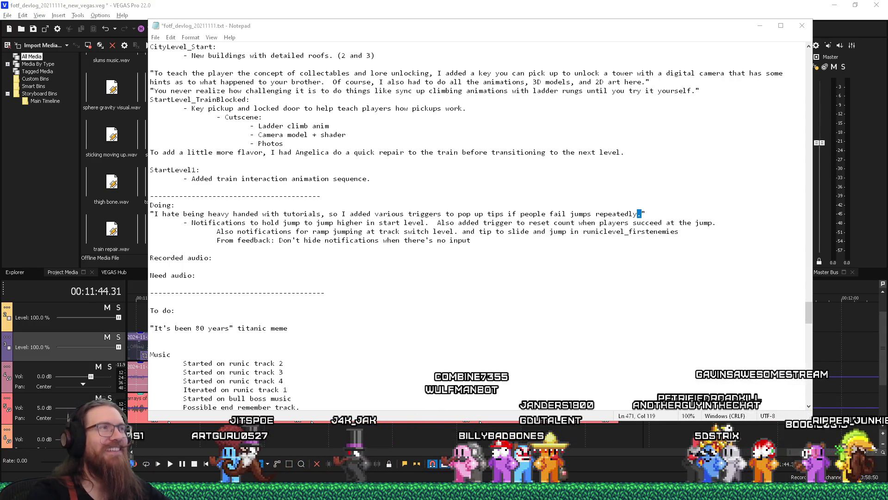
{"action": "left_click_drag", "start_coordinate": [406, 32], "coordinate": [417, 31]}
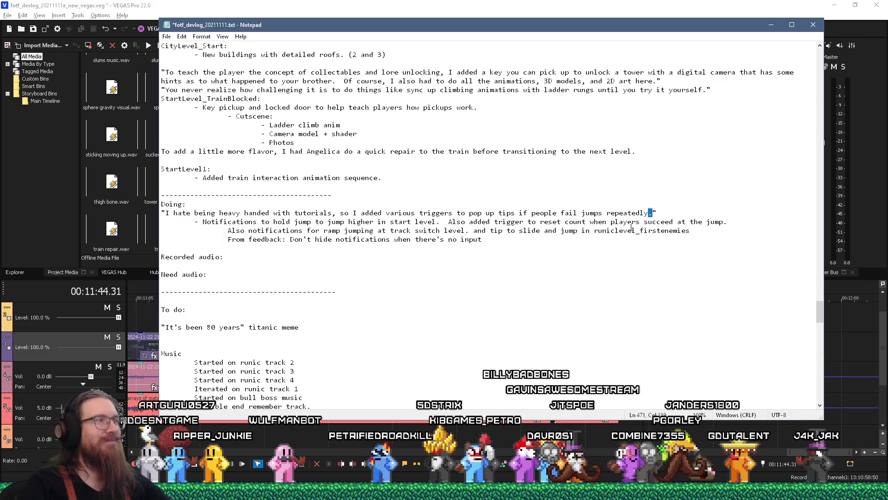
{"action": "left_click", "coordinate": [655, 211]}
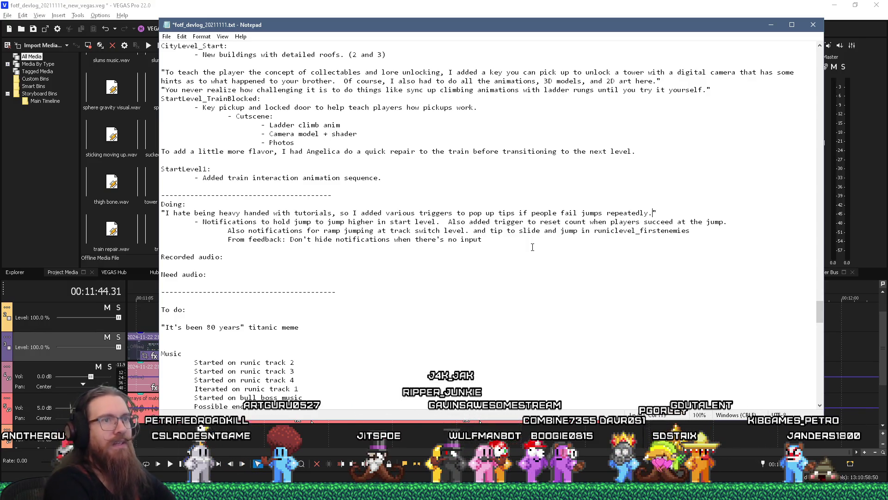
{"action": "type", "text": "  There's also a trigger to "}
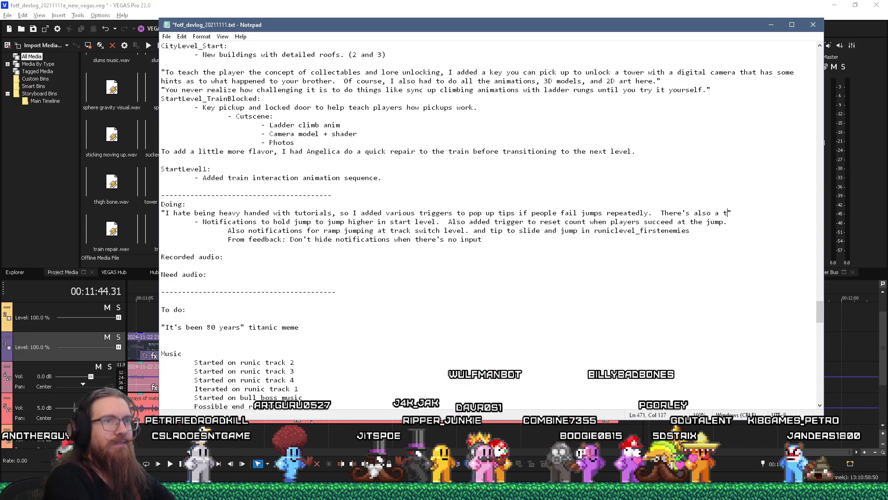
{"action": "type", "text": "reset the jump"}
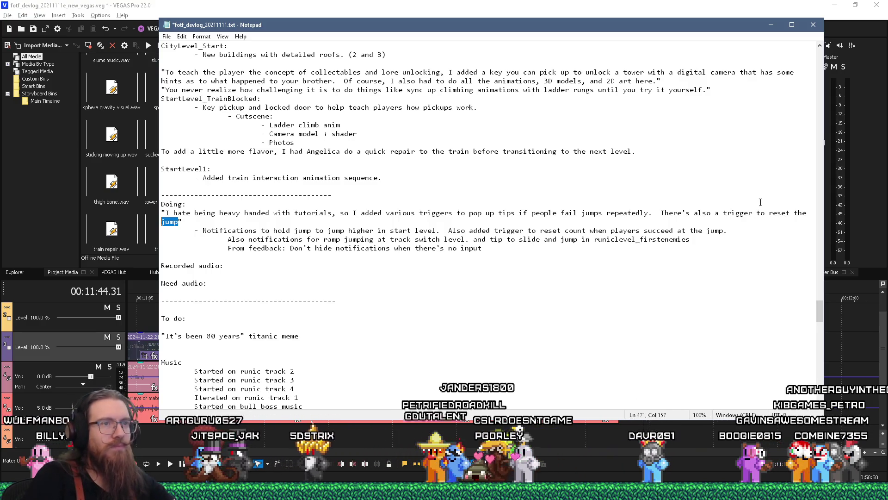
{"action": "type", "text": "."}
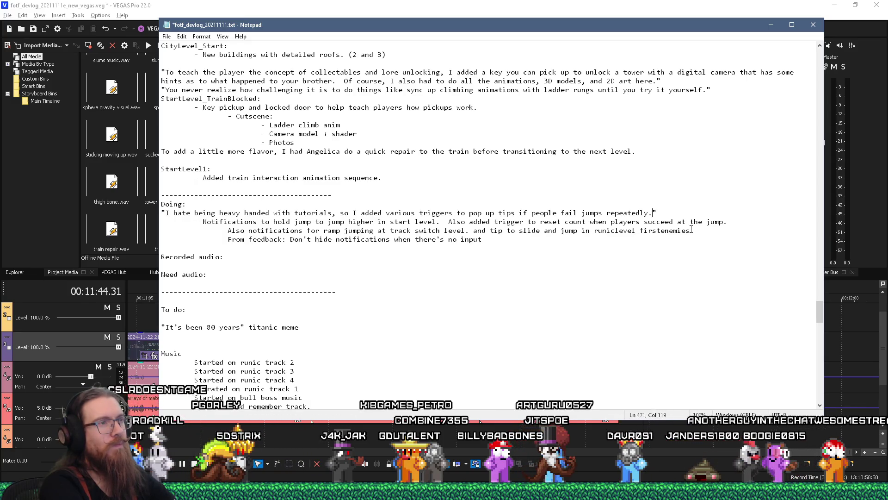
{"action": "key", "text": "alt+Tab"}
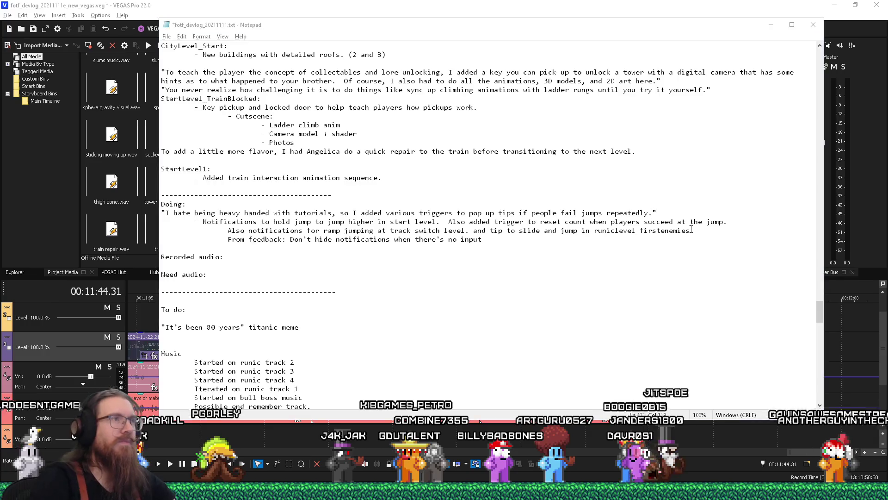
{"action": "key", "text": "alt+shift+Tab"}
{"action": "key", "text": "alt+shift+Tab"}
{"action": "key", "text": "alt+shift+Tab"}
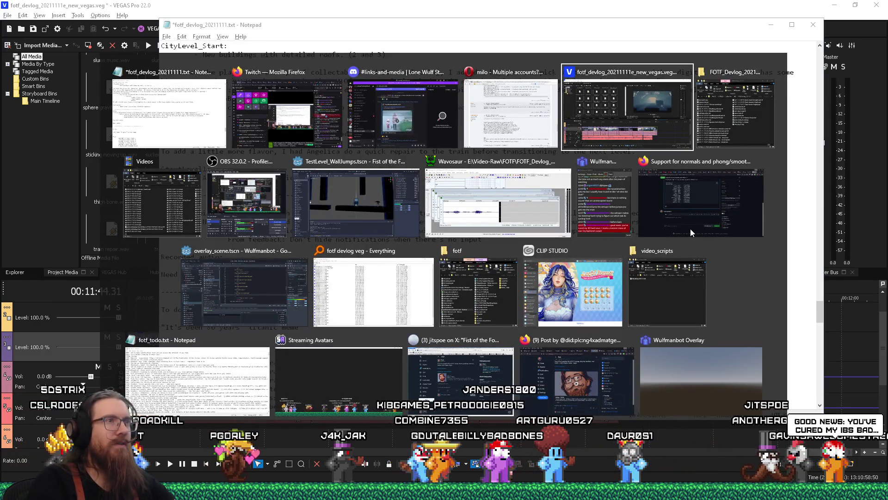
{"action": "key", "text": "alt+Tab"}
{"action": "key", "text": "alt+Tab"}
{"action": "key", "text": "alt+Tab"}
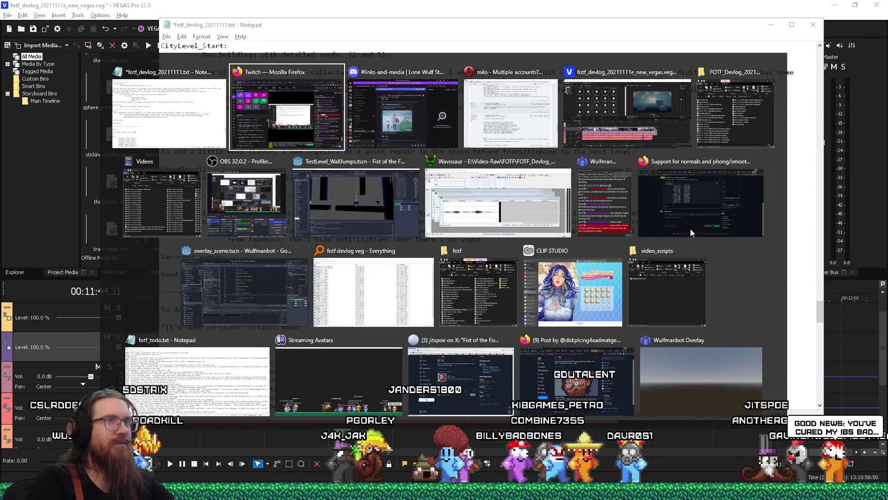
{"action": "key", "text": "alt+shift+Tab"}
{"action": "key", "text": "alt+shift+Tab"}
{"action": "key", "text": "alt+shift+Tab"}
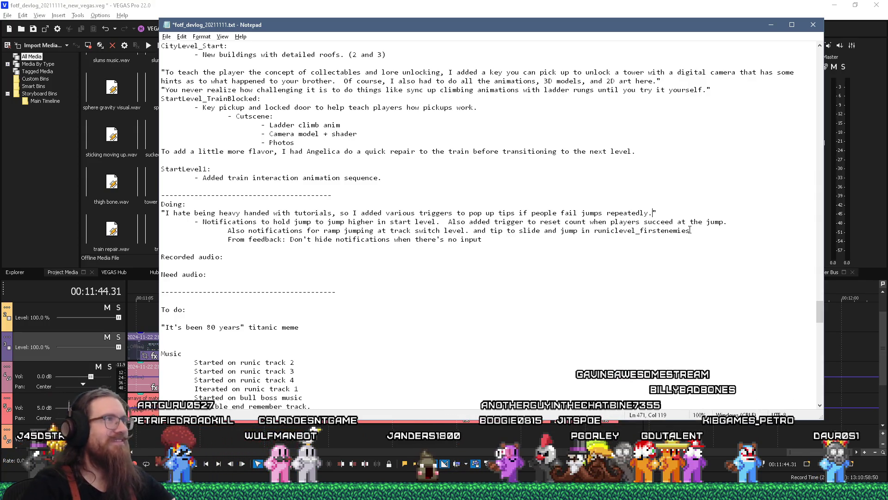
{"action": "left_click", "coordinate": [59, 44]}
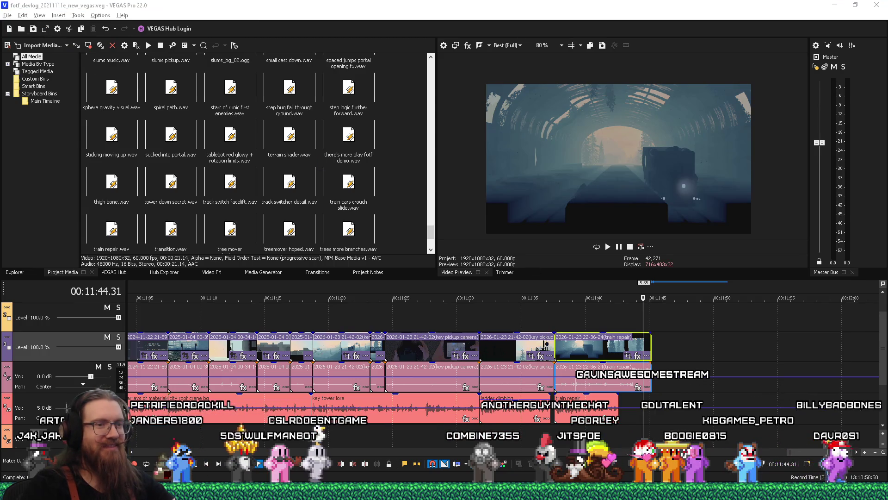
{"action": "key", "text": "alt+Tab"}
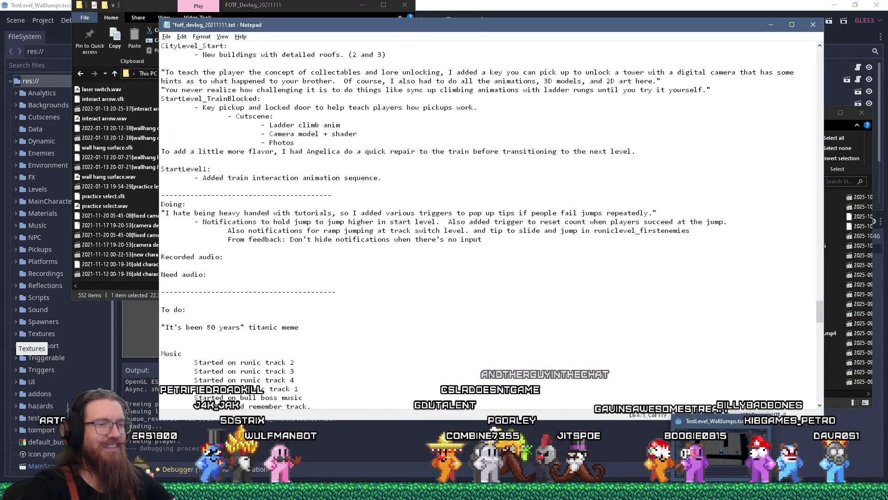
- From the Godot editor, launch the game and load StartLevel1 with the 'map StartLevel1' console command
{"action": "left_click", "coordinate": [572, 3]}
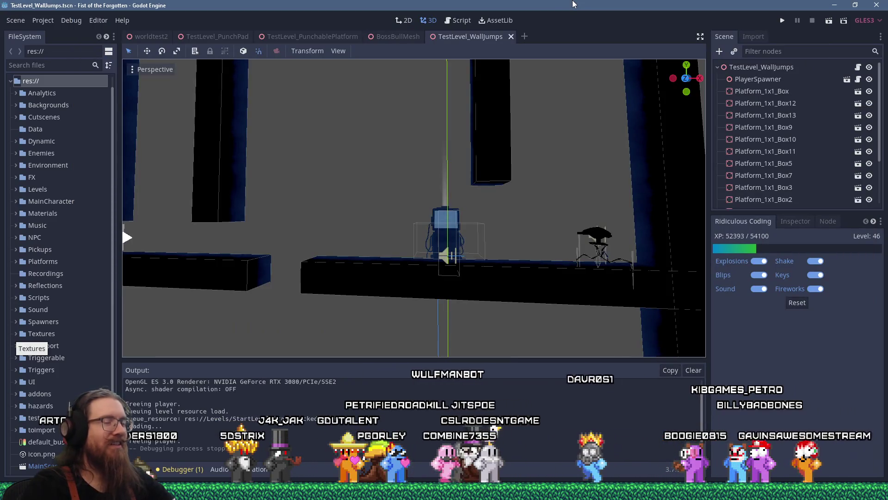
{"action": "left_click", "coordinate": [780, 21]}
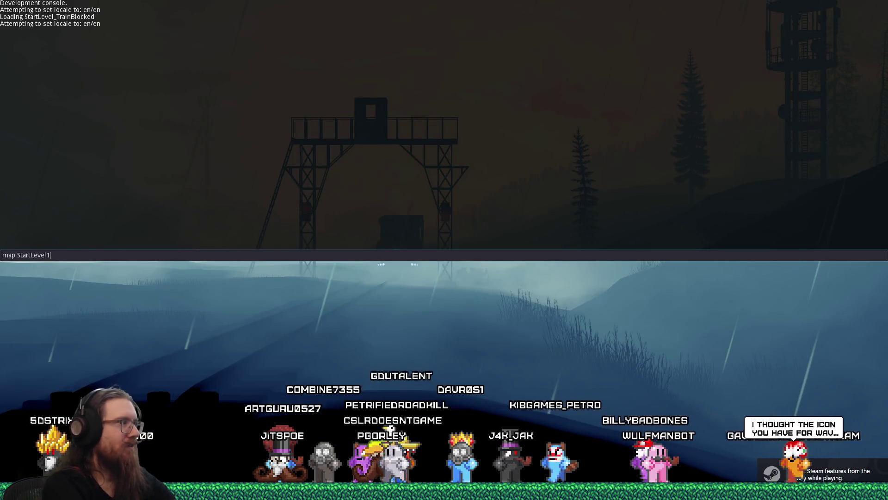
{"action": "key", "text": "Return"}
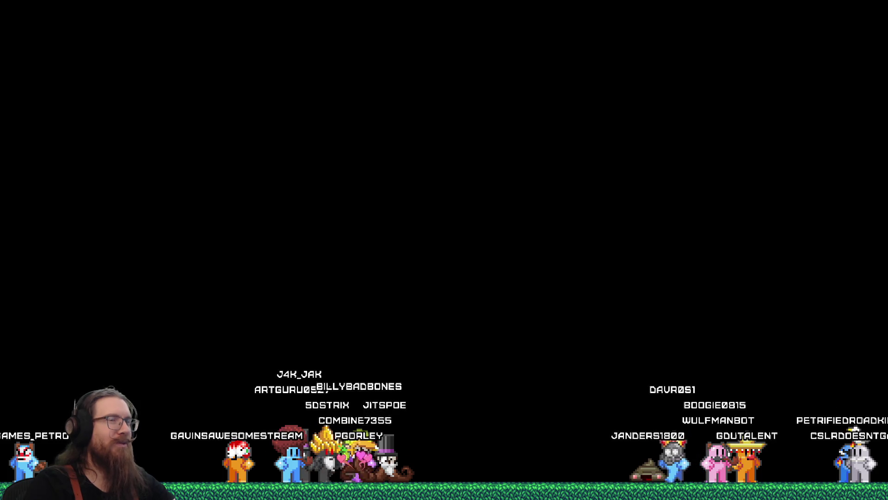
- Cycle through the open windows with Alt+Tab and return to the running Fist of the Forgotten game
{"action": "key", "text": "alt+Tab"}
{"action": "key", "text": "alt+shift+Tab"}
{"action": "key", "text": "alt+shift+Tab"}
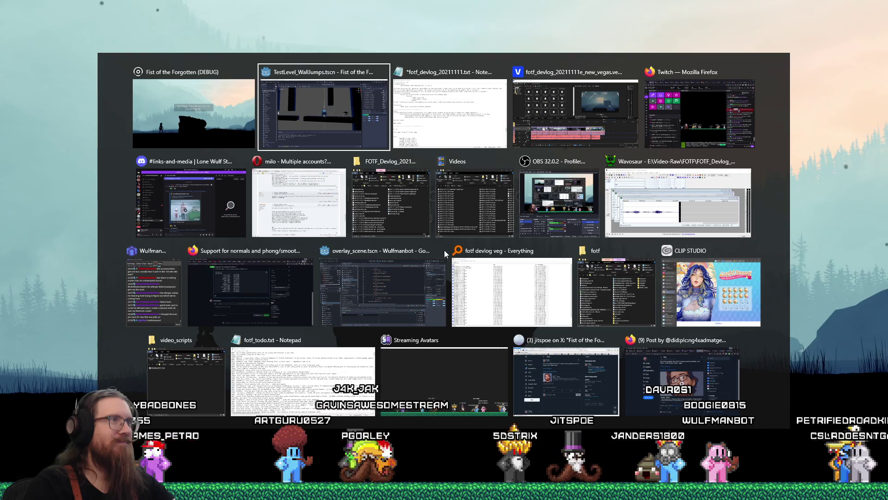
{"action": "key", "text": "alt+Tab"}
{"action": "key", "text": "alt+Tab"}
{"action": "key", "text": "alt+Tab"}
{"action": "key", "text": "alt+Tab"}
{"action": "key", "text": "alt+Tab"}
{"action": "key", "text": "alt+Tab"}
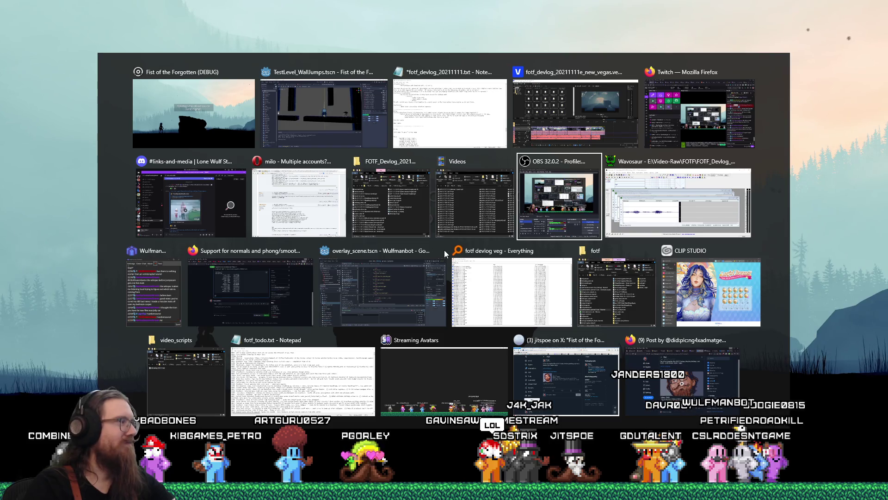
{"action": "key", "text": "Escape"}
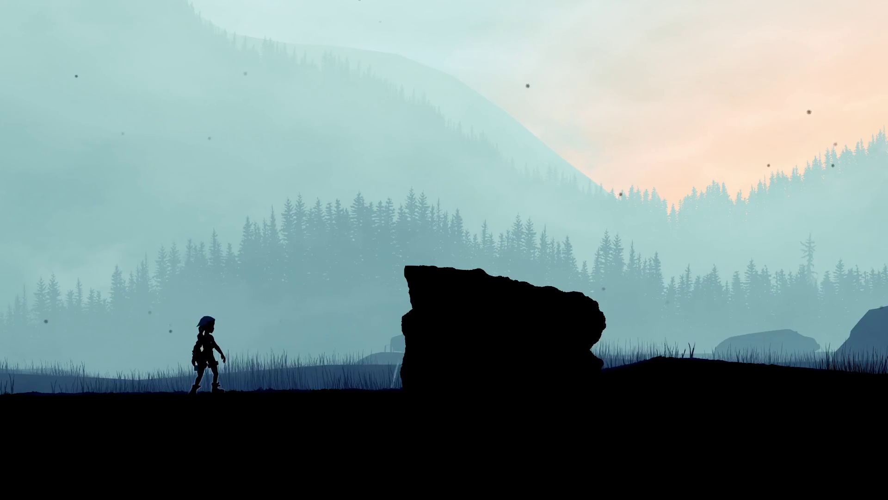
- Run and jump at the rock until the 'Holding jump allows you to jump higher.' tip shows, then open the dev console
{"action": "key", "text": "Right"}
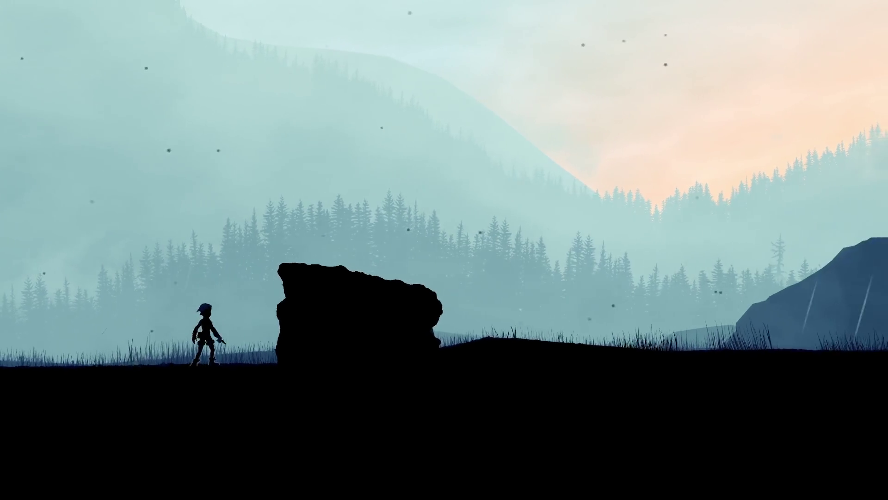
{"action": "key", "text": "space"}
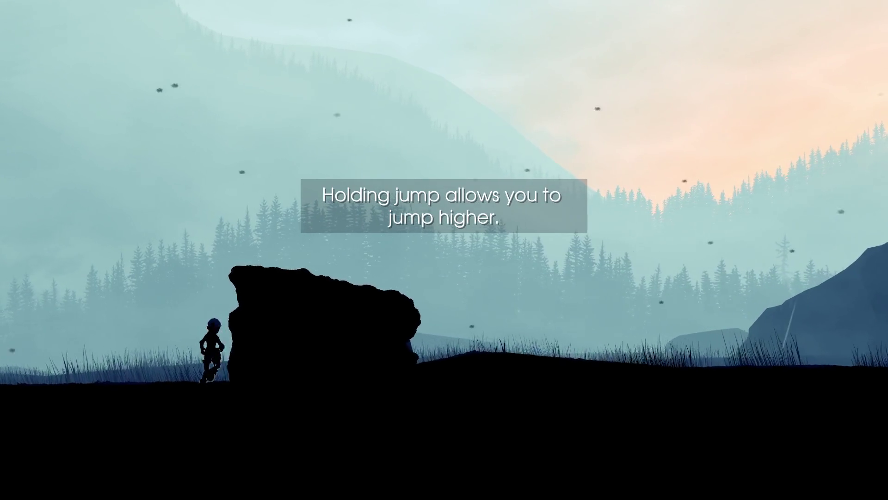
{"action": "key", "text": "Left"}
{"action": "key", "text": "Right"}
{"action": "key", "text": "space"}
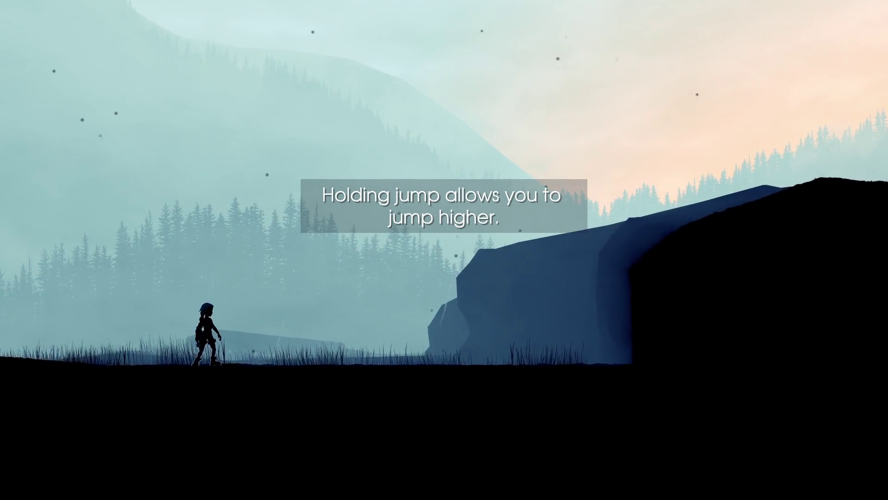
{"action": "key", "text": "grave"}
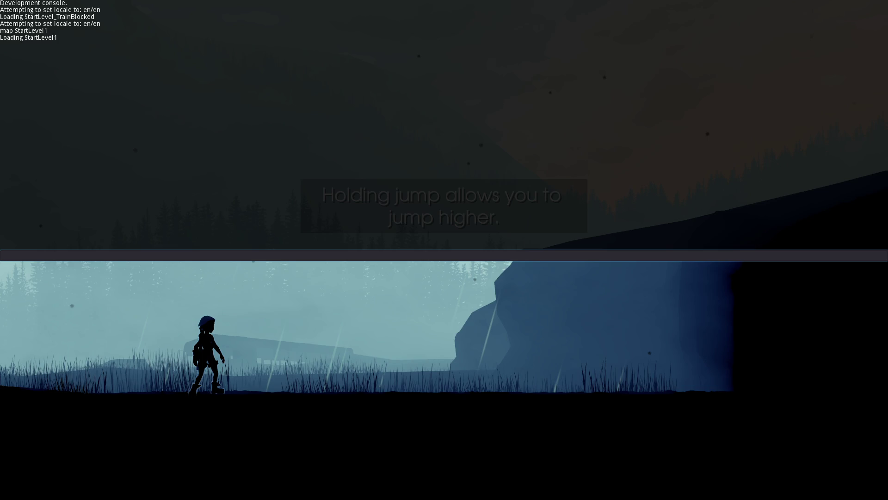
{"action": "key", "text": "alt+Tab"}
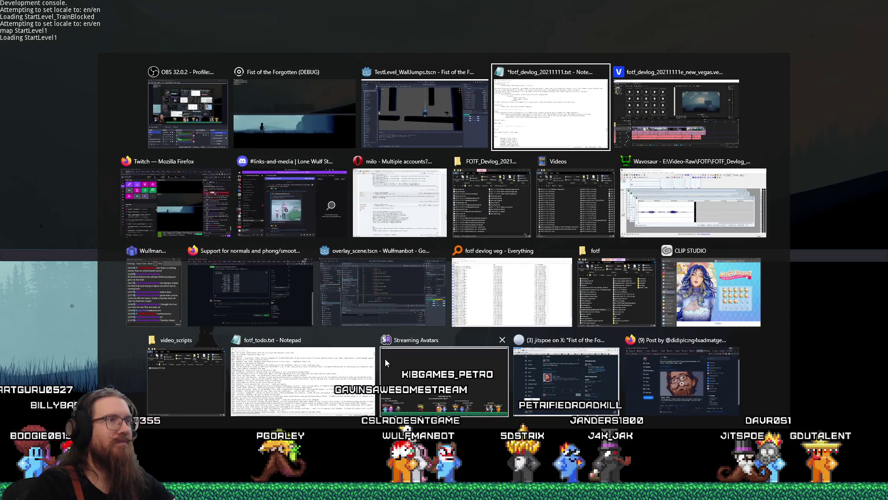
{"action": "left_click", "coordinate": [575, 203]}
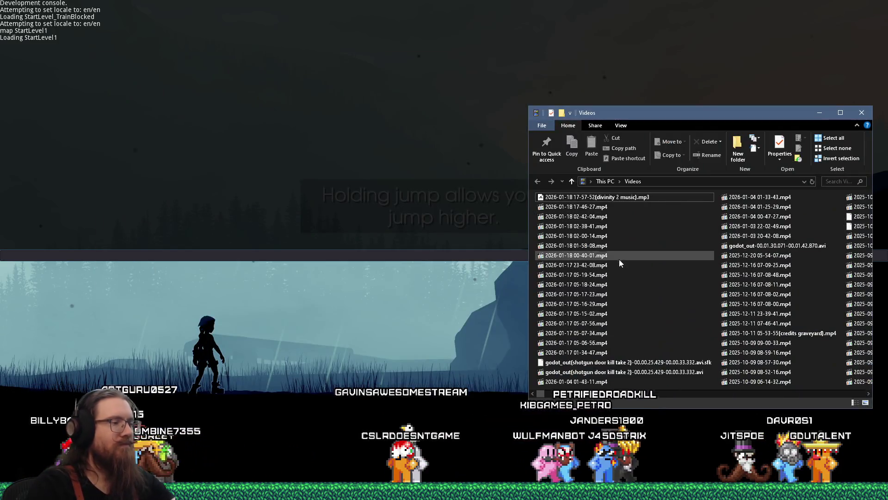
{"action": "left_click", "coordinate": [576, 199]}
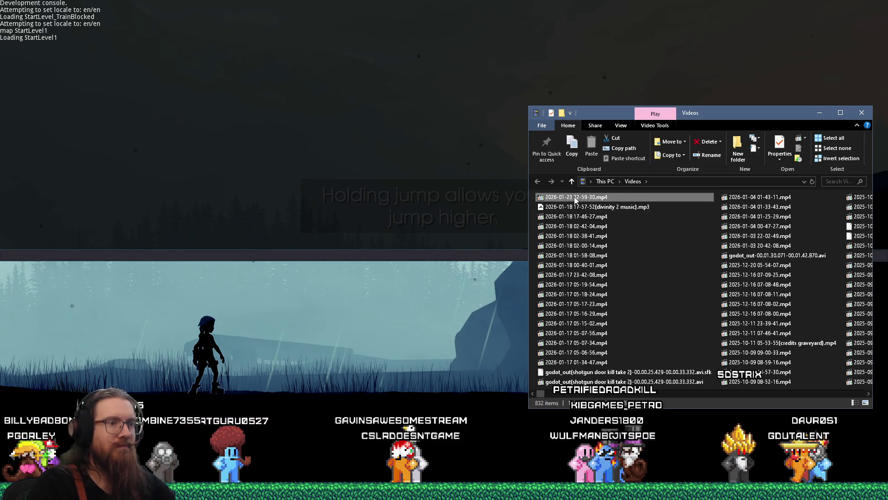
{"action": "left_click", "coordinate": [575, 198]}
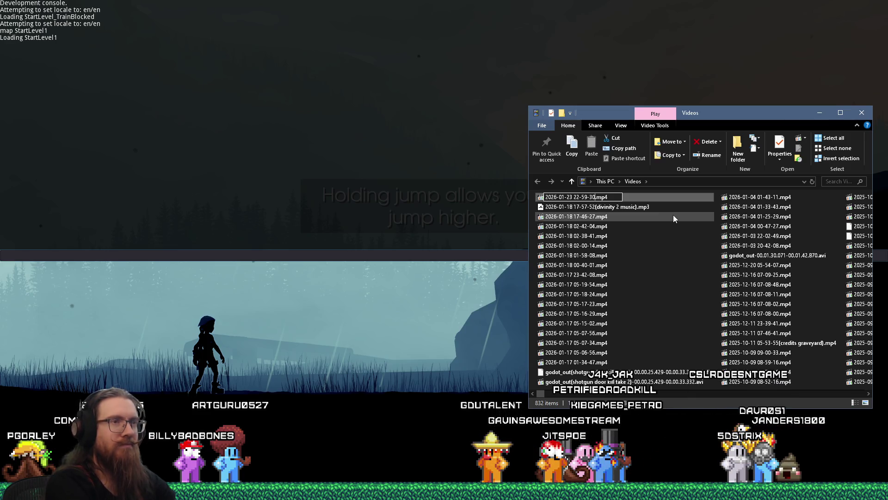
{"action": "key", "text": "alt+Tab"}
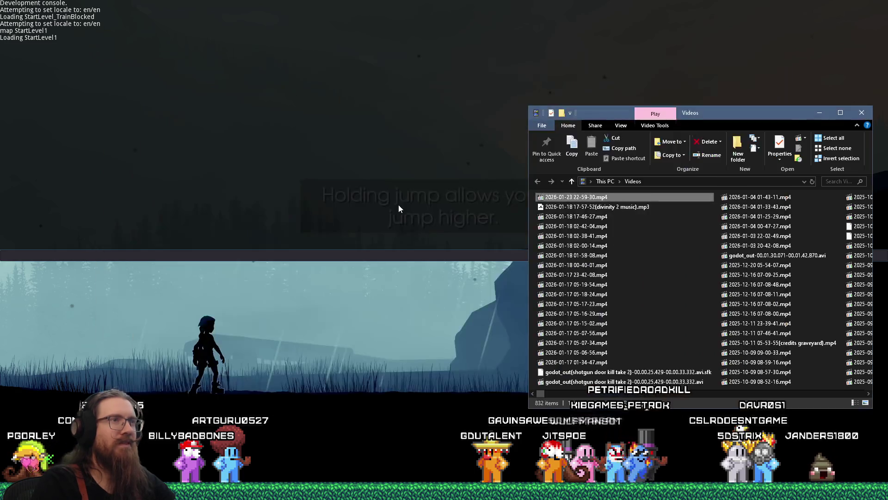
{"action": "key", "text": "Tab"}
{"action": "key", "text": "Tab"}
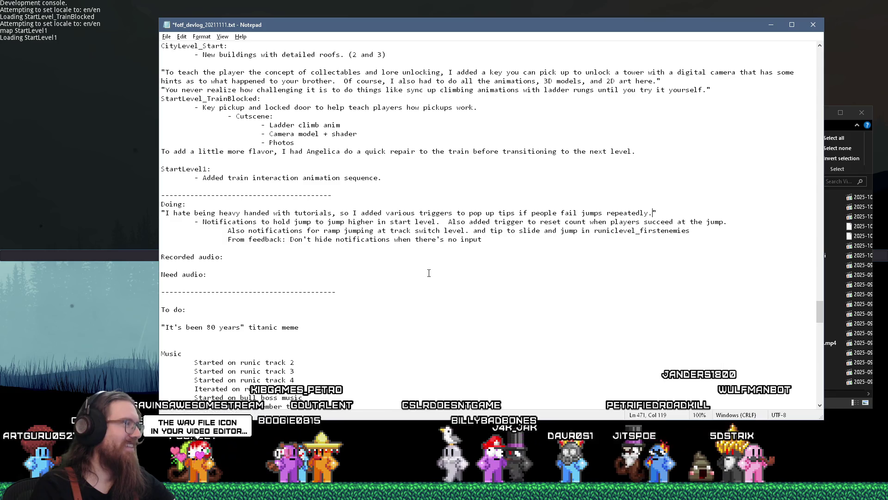
{"action": "key", "text": "alt+Tab"}
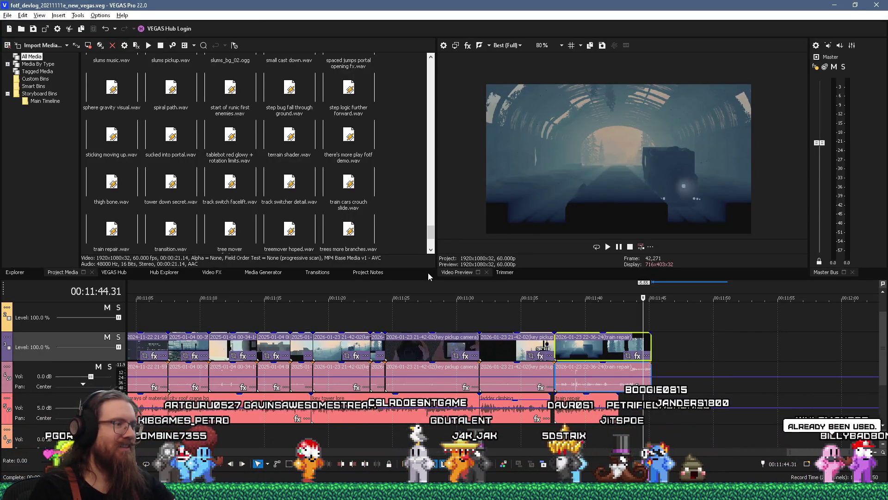
{"action": "key", "text": "alt+Tab"}
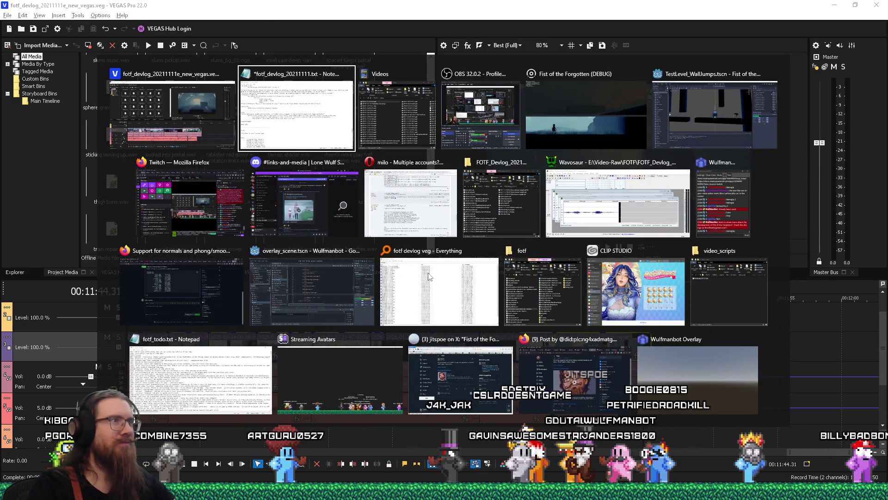
{"action": "key", "text": "Tab"}
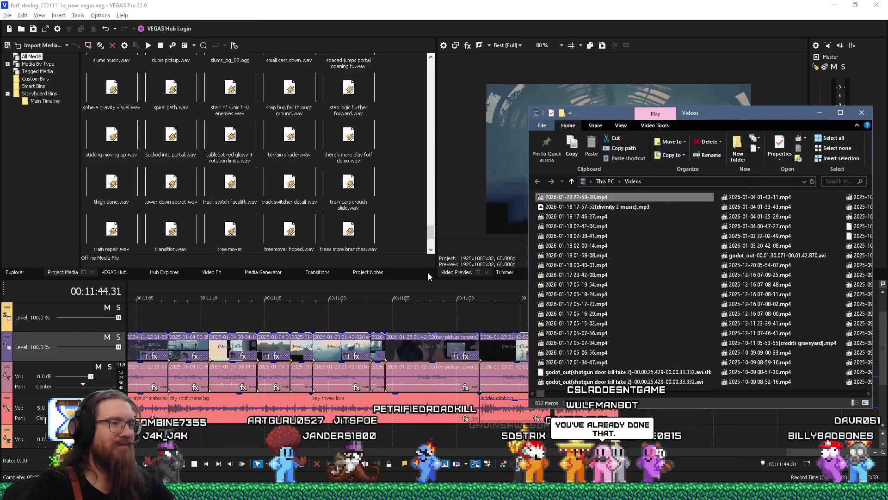
{"action": "left_click", "coordinate": [603, 5]}
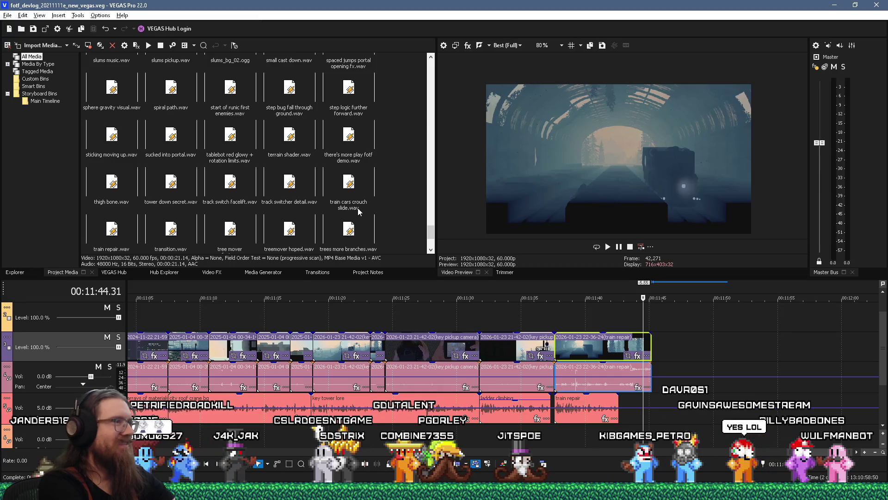
{"action": "key", "text": "alt+Tab"}
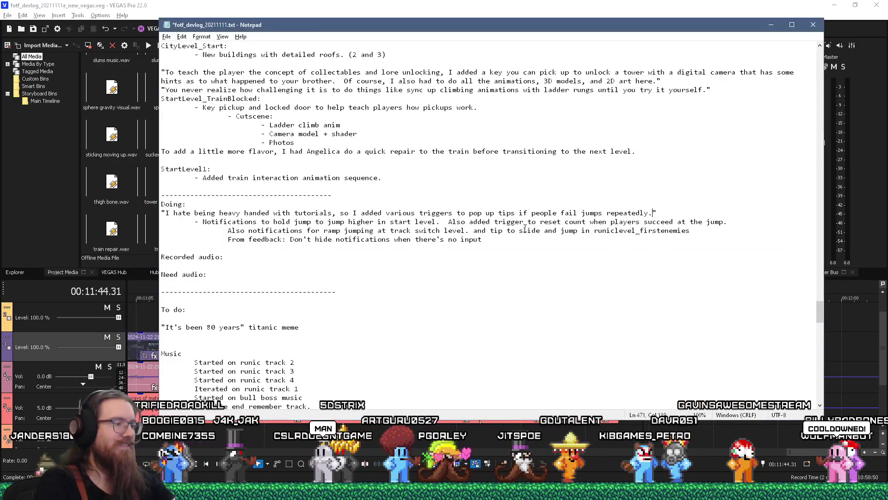
{"action": "key", "text": "alt+Tab"}
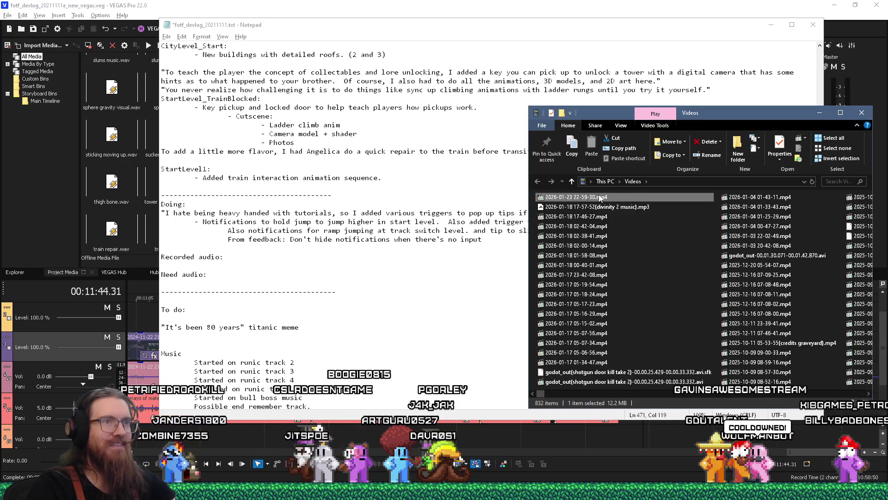
{"action": "double_click", "coordinate": [539, 197]}
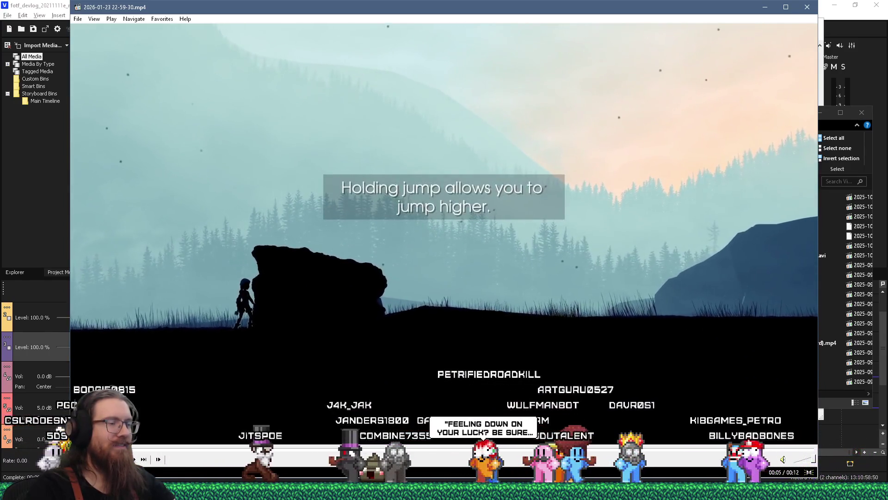
{"action": "left_click", "coordinate": [807, 8]}
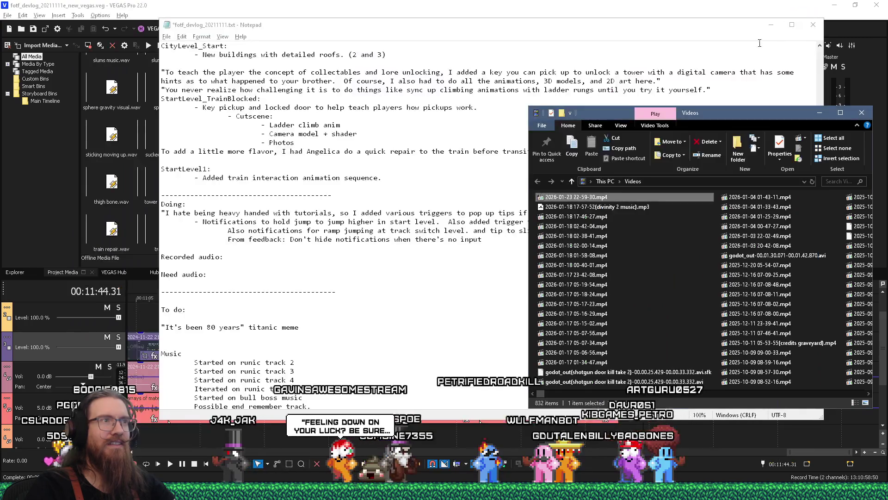
{"action": "left_click", "coordinate": [359, 204]}
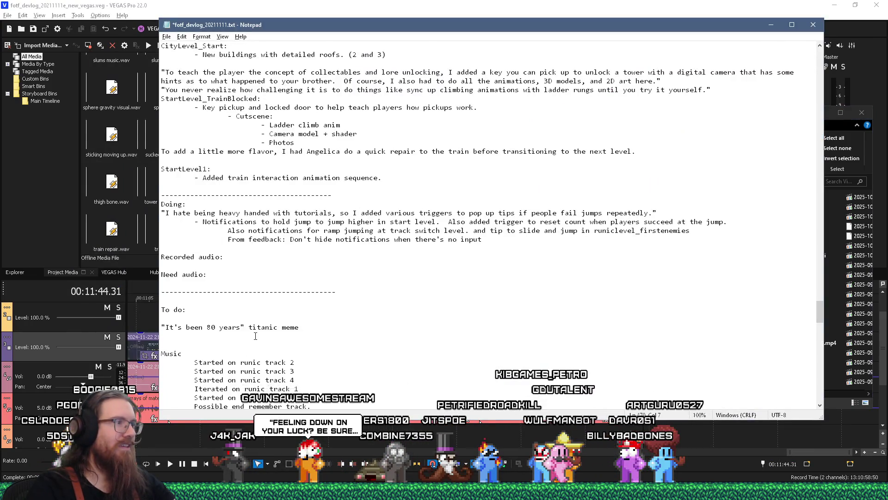
- Select the hold-jump, reset-count and ramp-jump sentences in the notes, then switch to Firefox
{"action": "scroll", "coordinate": [255, 337], "scroll_direction": "down", "scroll_amount": 2}
{"action": "scroll", "coordinate": [263, 316], "scroll_direction": "up", "scroll_amount": 2}
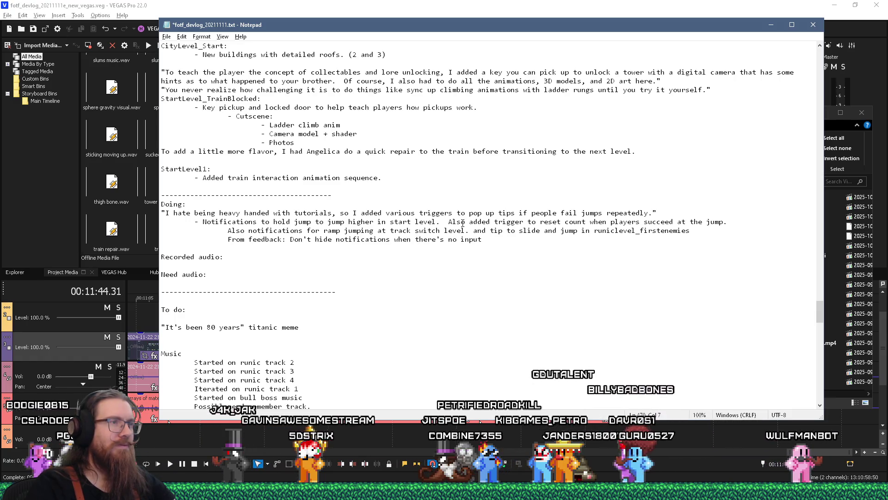
{"action": "left_click_drag", "start_coordinate": [292, 222], "coordinate": [365, 222]}
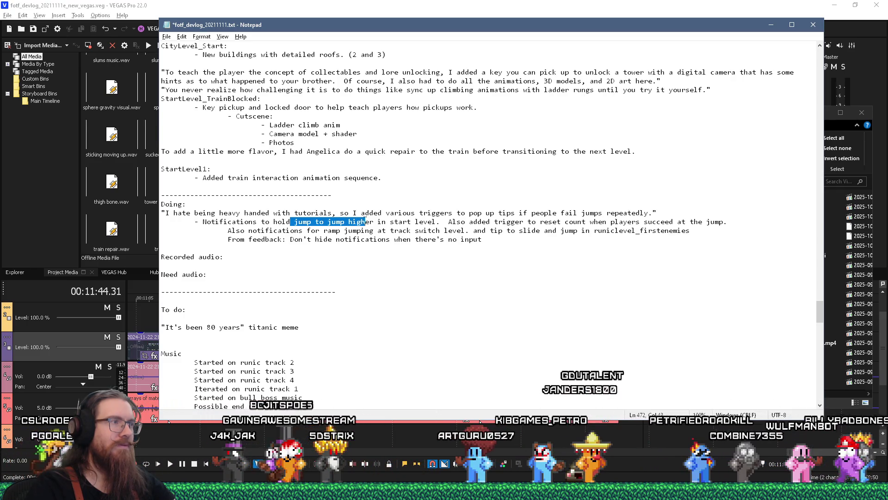
{"action": "mouse_move", "coordinate": [365, 223]}
{"action": "left_mouse_down"}
{"action": "mouse_move", "coordinate": [445, 223]}
{"action": "mouse_move", "coordinate": [461, 214]}
{"action": "mouse_move", "coordinate": [472, 230]}
{"action": "left_mouse_up"}
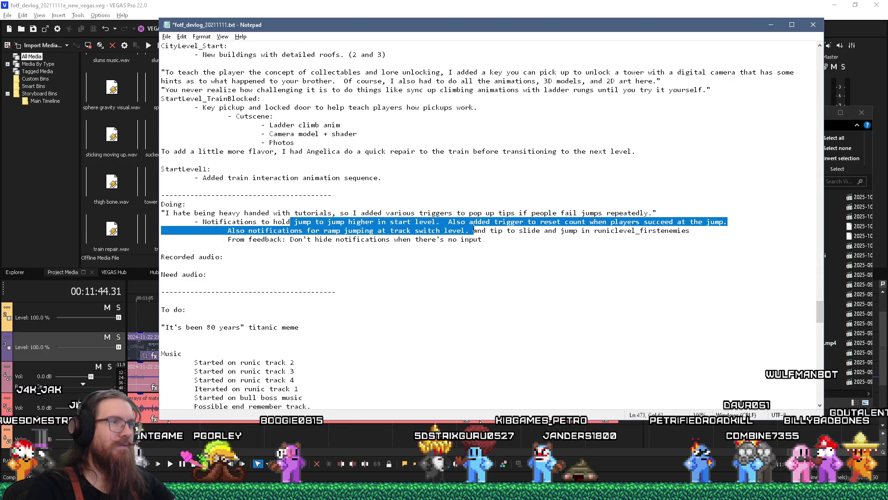
{"action": "left_click", "coordinate": [449, 221]}
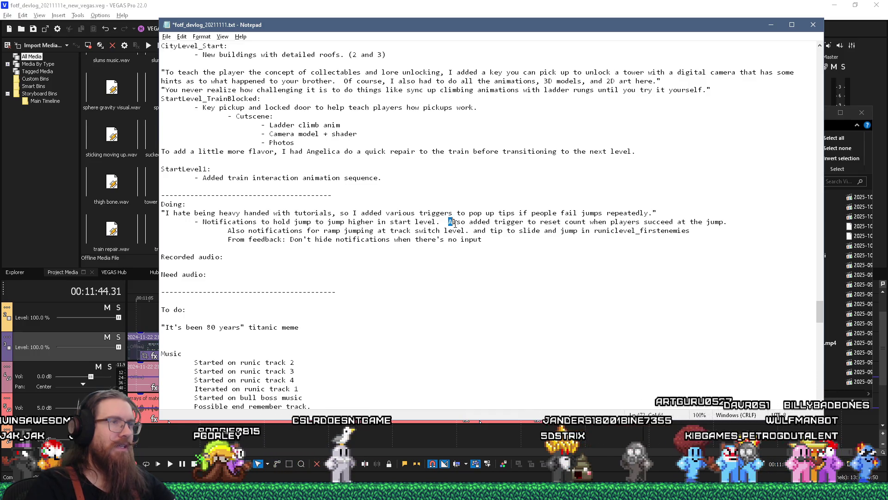
{"action": "left_click_drag", "start_coordinate": [455, 224], "coordinate": [458, 226]}
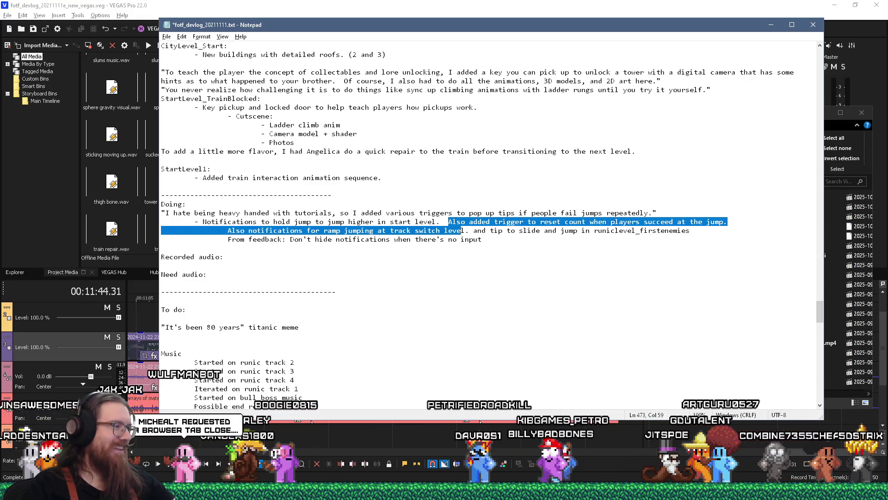
{"action": "key", "text": "alt+Tab"}
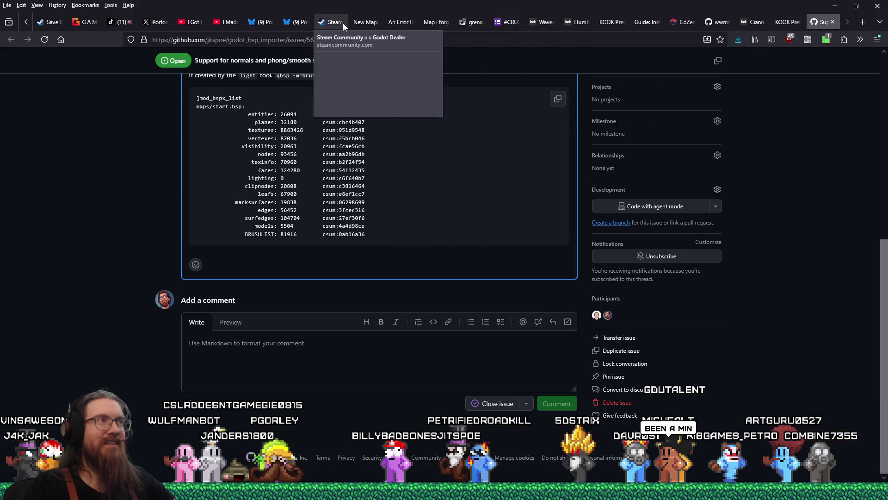
- Play the Blender donut video on YouTube and enable the Jump Cutter silence-skipping extension
{"action": "left_click", "coordinate": [219, 22]}
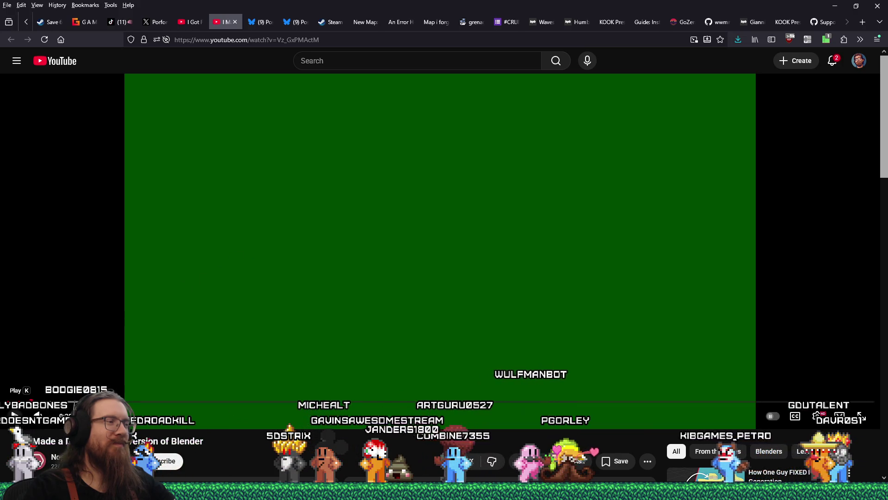
{"action": "key", "text": "space"}
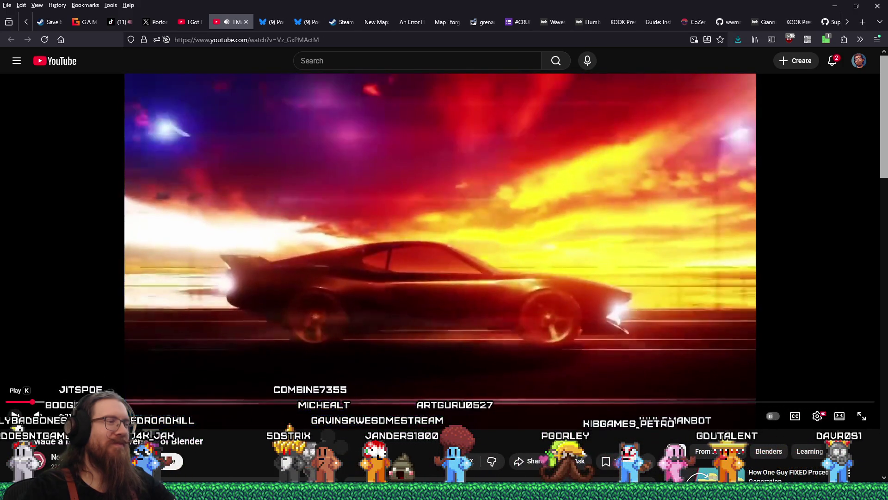
{"action": "left_click", "coordinate": [14, 415]}
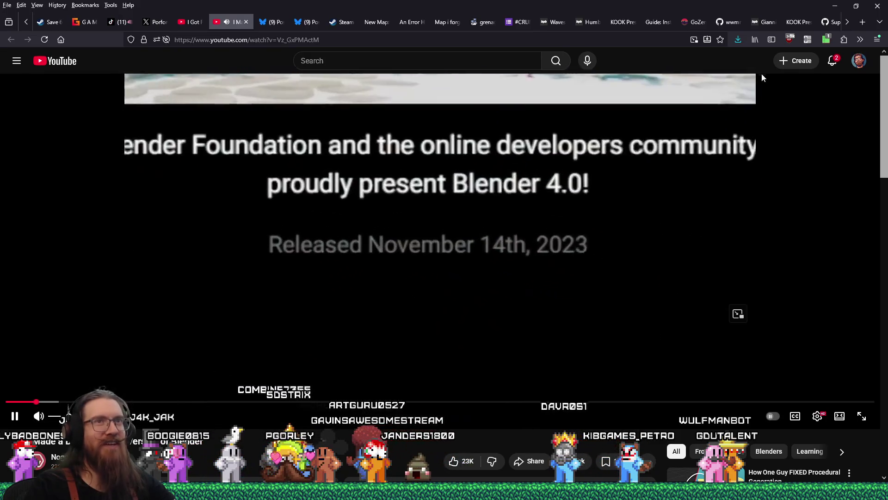
{"action": "left_click", "coordinate": [807, 39]}
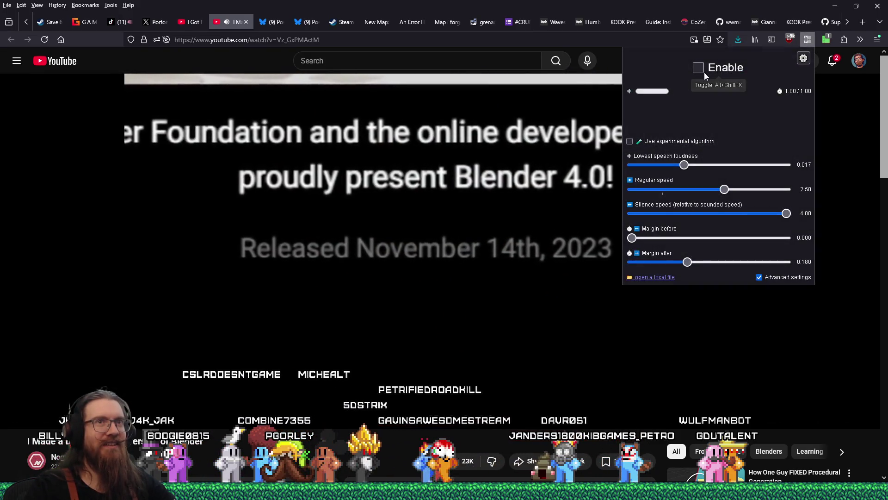
{"action": "left_click", "coordinate": [703, 71]}
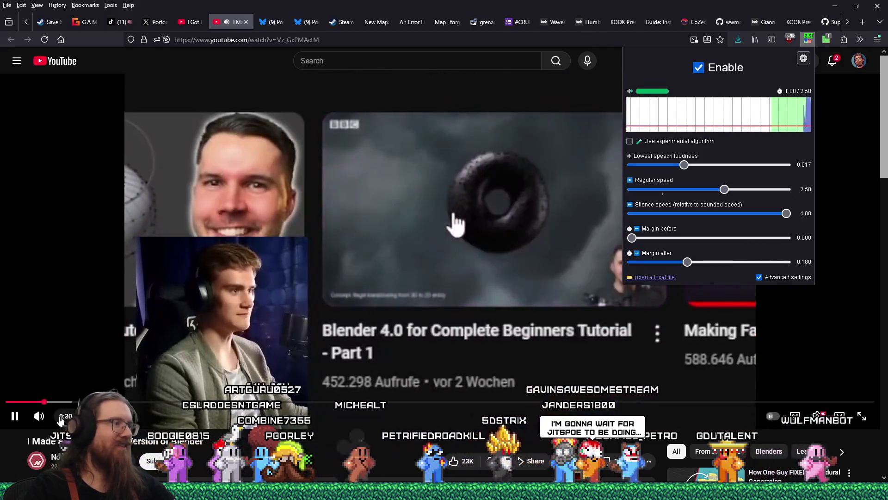
{"action": "left_click", "coordinate": [61, 419]}
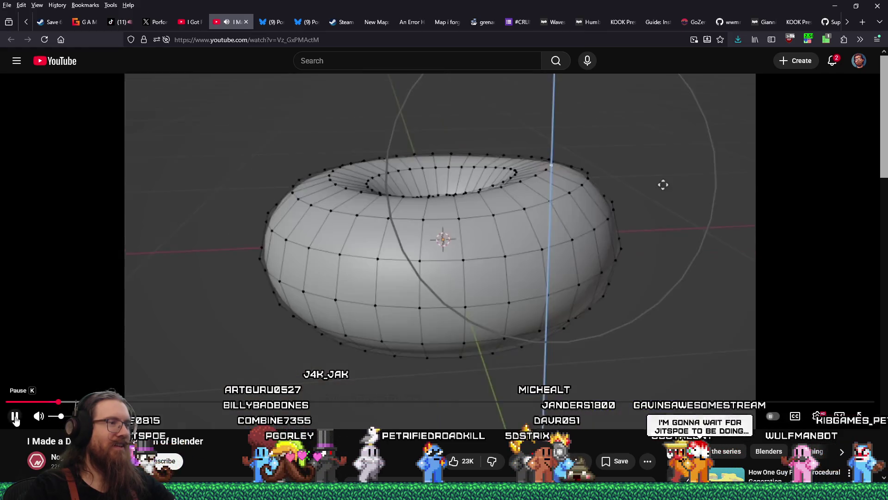
- Copy the donut video's web address from the address bar and switch to the other browser
{"action": "right_click", "coordinate": [273, 40]}
{"action": "left_click", "coordinate": [288, 113]}
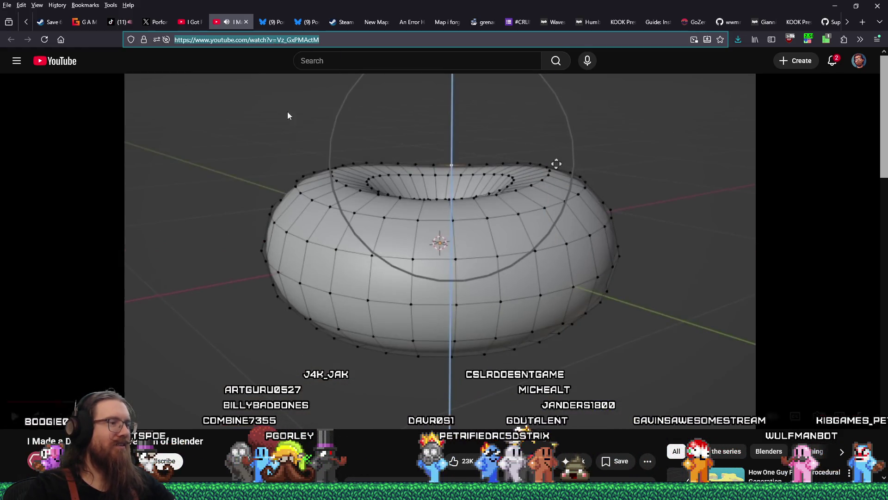
{"action": "key", "text": "alt+Tab"}
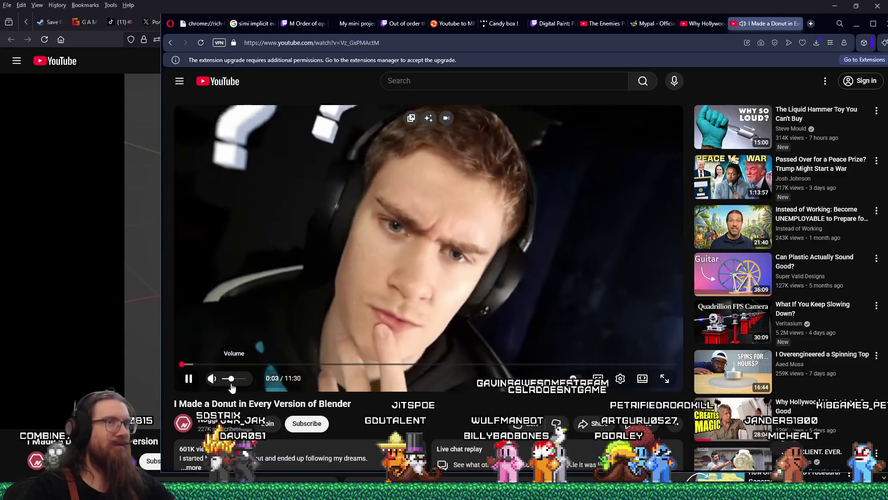
- In Opera, raise the donut video's volume and set its playback quality to 1080p
{"action": "left_click", "coordinate": [866, 43]}
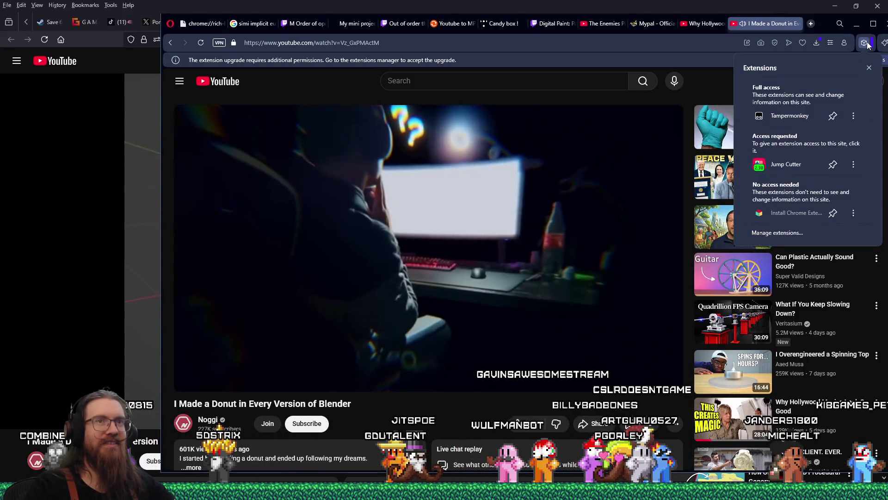
{"action": "key", "text": "Escape"}
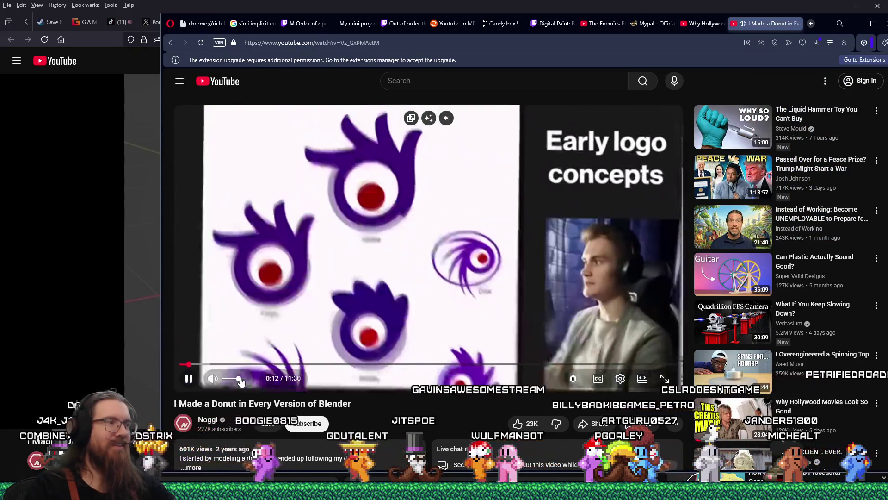
{"action": "left_click", "coordinate": [241, 378]}
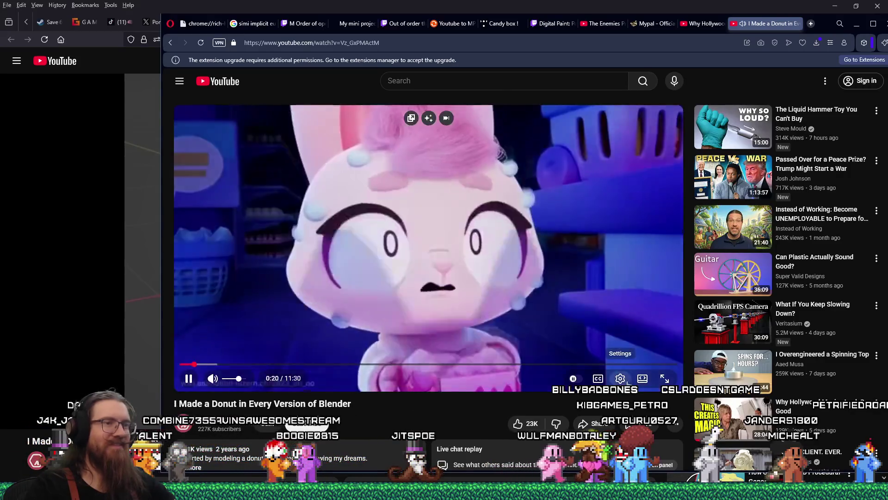
{"action": "left_click", "coordinate": [627, 382]}
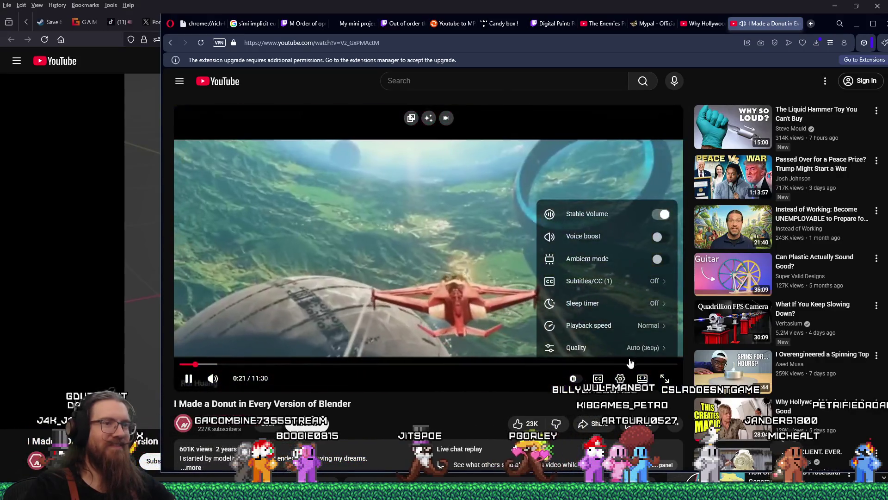
{"action": "left_click", "coordinate": [639, 351]}
{"action": "left_click", "coordinate": [613, 213]}
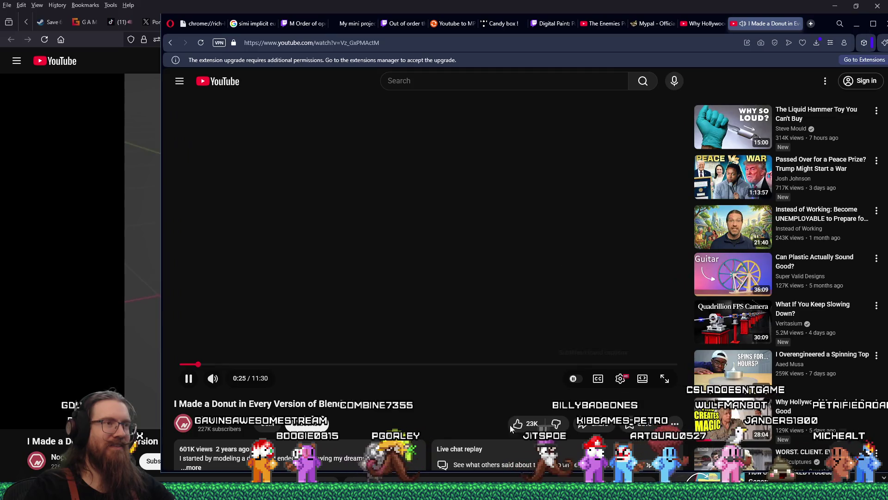
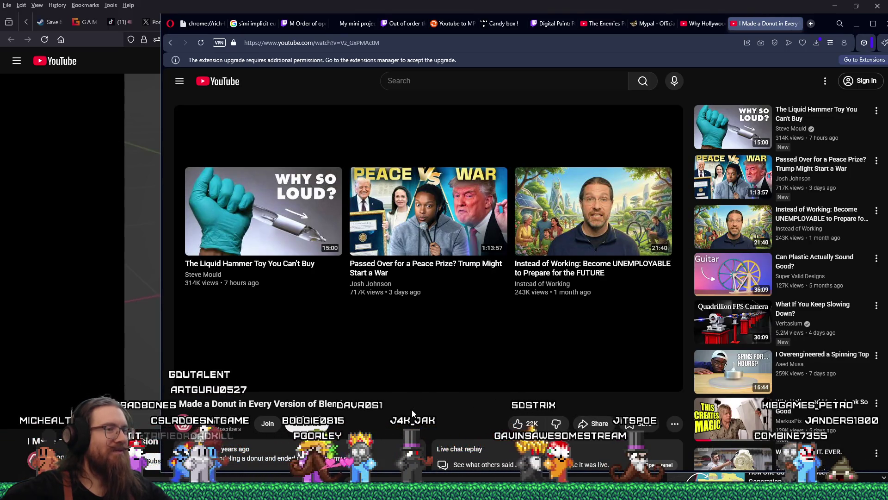
- Close the 'I Made a Donut' YouTube tabs in both the Opera and Firefox windows
{"action": "mouse_move", "coordinate": [555, 374]}
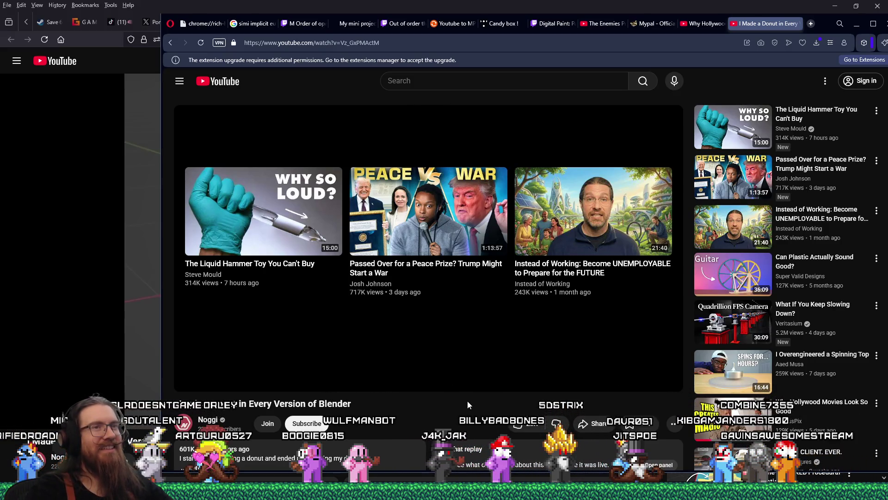
{"action": "mouse_move", "coordinate": [761, 21]}
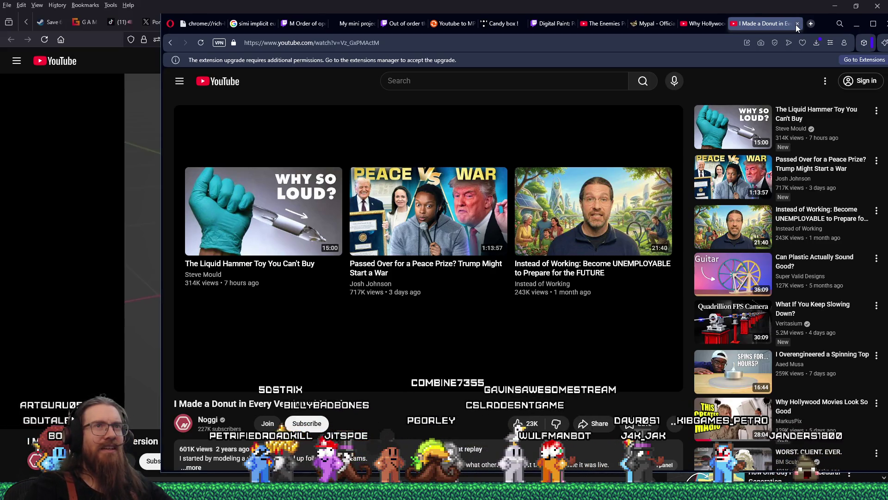
{"action": "left_click", "coordinate": [856, 23]}
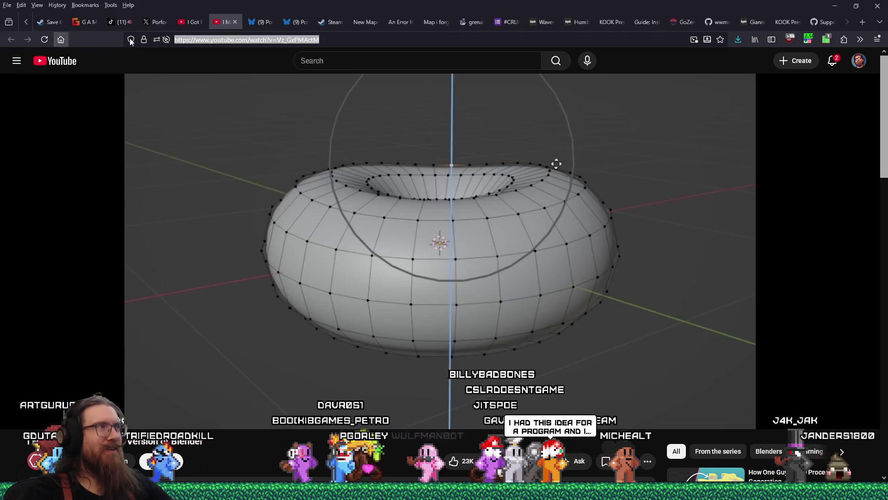
{"action": "left_click", "coordinate": [239, 23]}
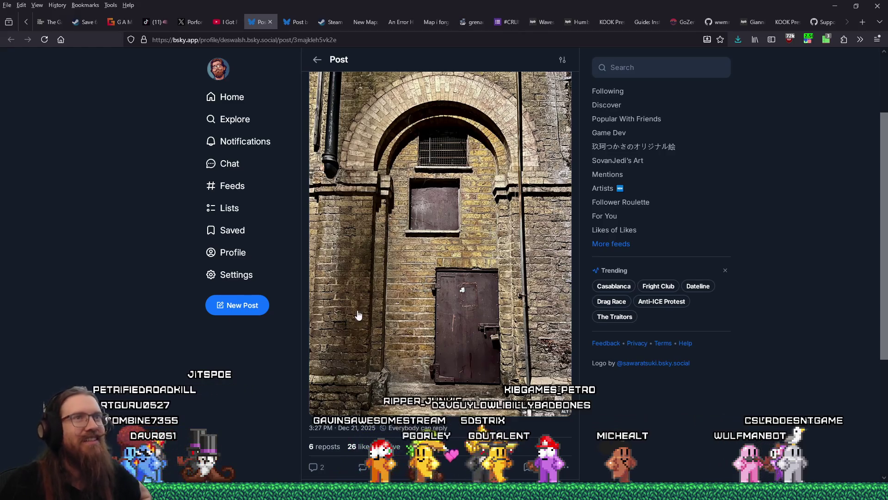
- Switch from the browser to the Notepad devlog file fotf_devlog_20211111.txt
{"action": "key", "text": "alt+Tab"}
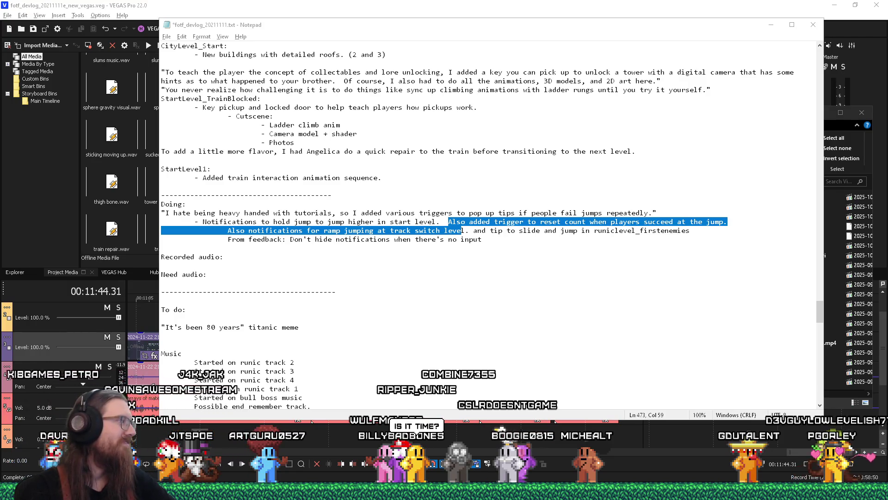
- Delete the word 'various' from the tips sentence under the Doing heading
{"action": "left_click", "coordinate": [215, 213]}
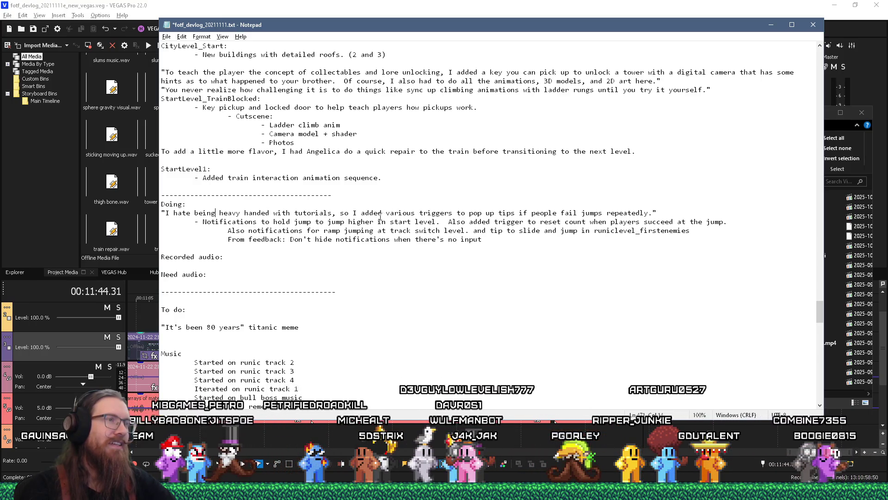
{"action": "mouse_move", "coordinate": [386, 214]}
{"action": "left_mouse_down"}
{"action": "mouse_move", "coordinate": [387, 223]}
{"action": "mouse_move", "coordinate": [417, 216]}
{"action": "left_mouse_up"}
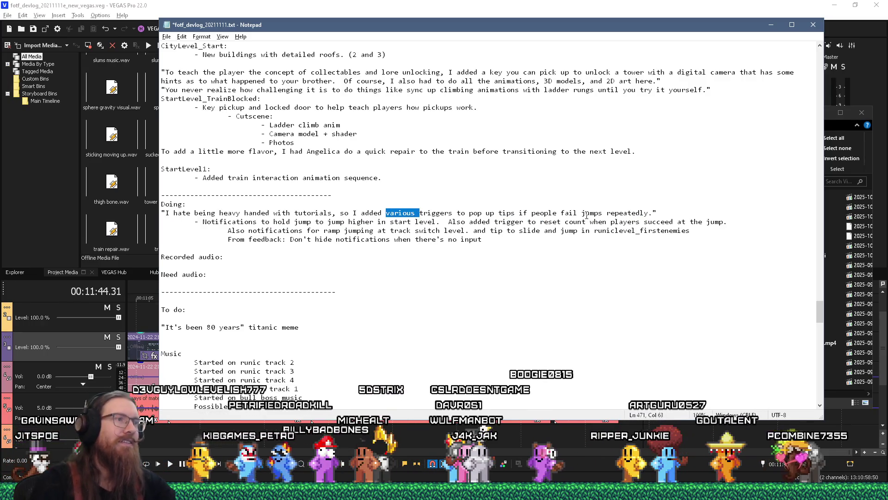
{"action": "key", "text": "BackSpace"}
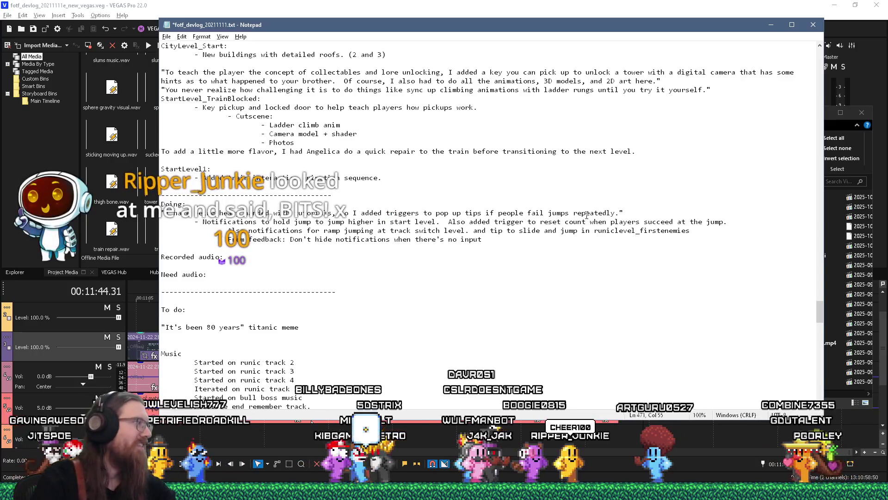
- Bring up the File Explorer window for the projects\fotf folder
{"action": "left_click", "coordinate": [311, 420]}
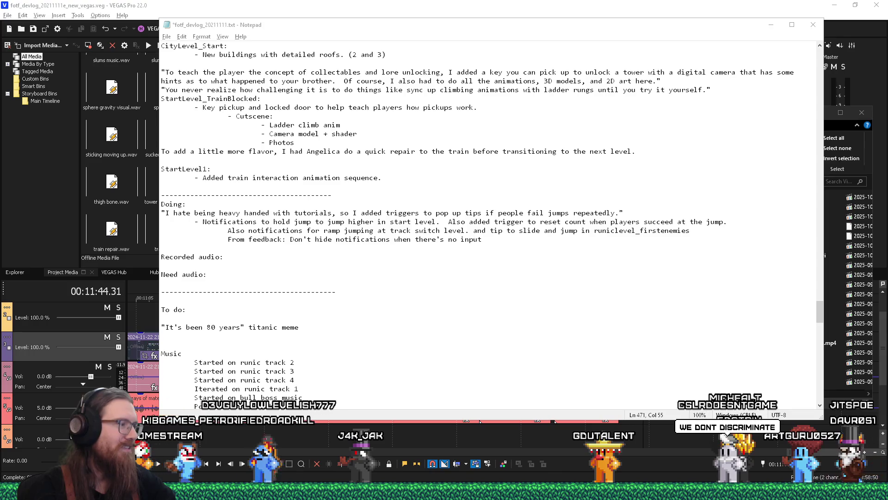
{"action": "mouse_move", "coordinate": [192, 491]}
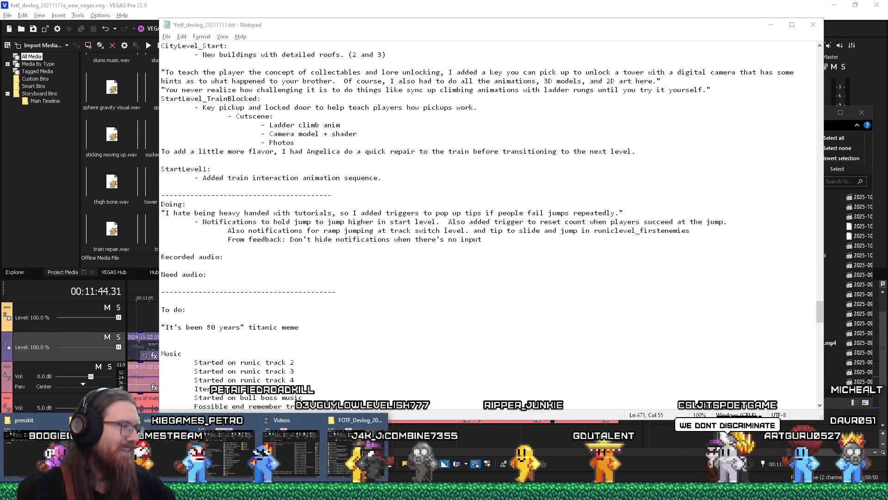
{"action": "left_click", "coordinate": [220, 468]}
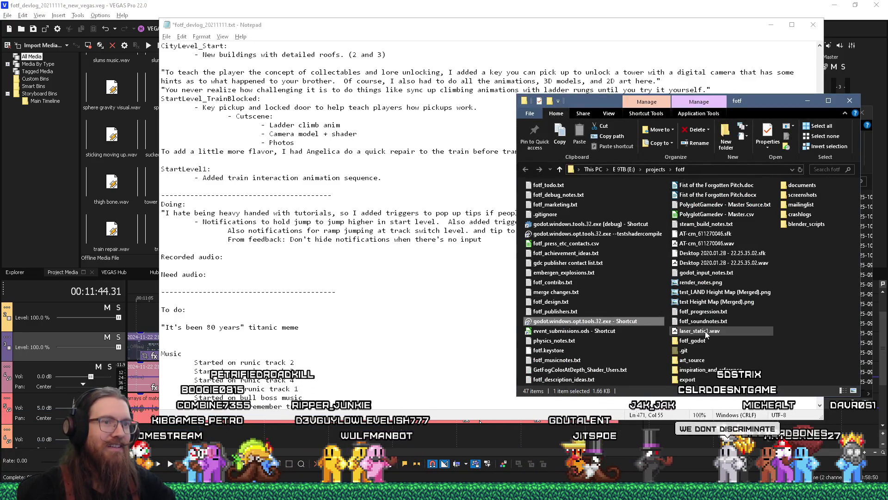
- Open fotf_godot and then its Data folder, showing Contributors.fosv
{"action": "double_click", "coordinate": [694, 340]}
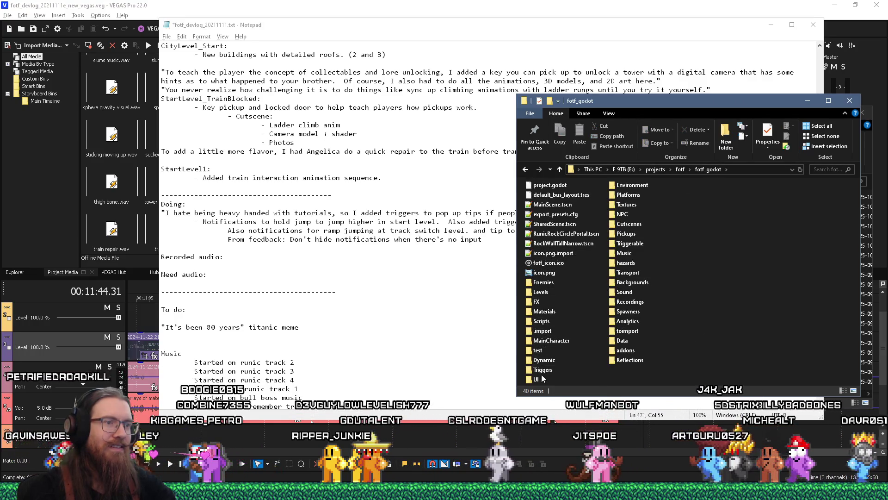
{"action": "double_click", "coordinate": [707, 265]}
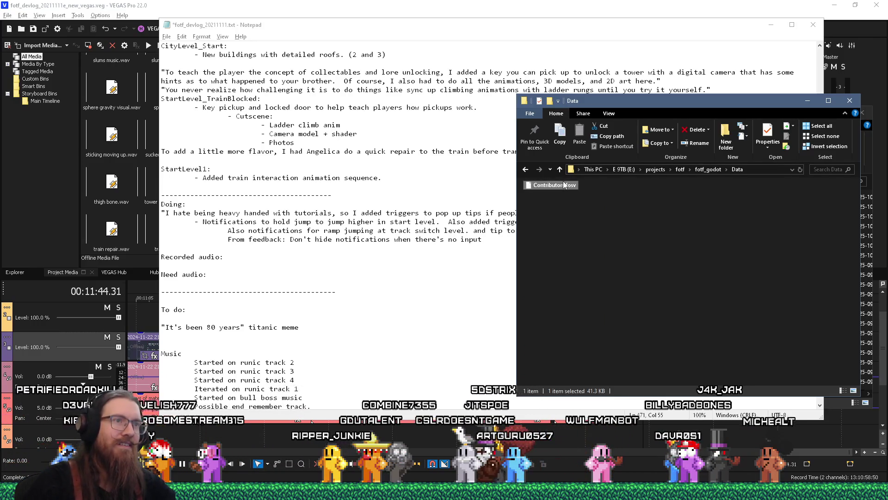
{"action": "right_click", "coordinate": [562, 184]}
- Search the devlog notes for 'ripper_ju', cancel, and cycle back through the open windows
{"action": "key", "text": "alt+Tab"}
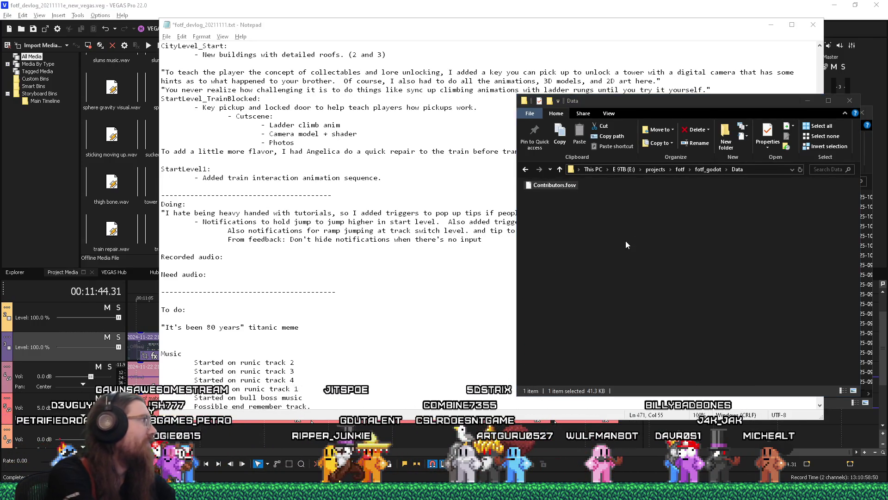
{"action": "key", "text": "ctrl+f"}
{"action": "type", "text": "ripper_ju"}
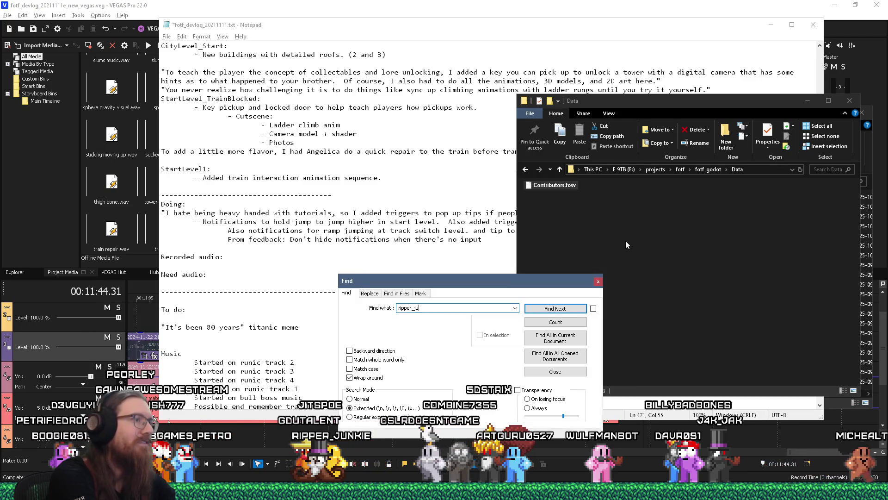
{"action": "key", "text": "Escape"}
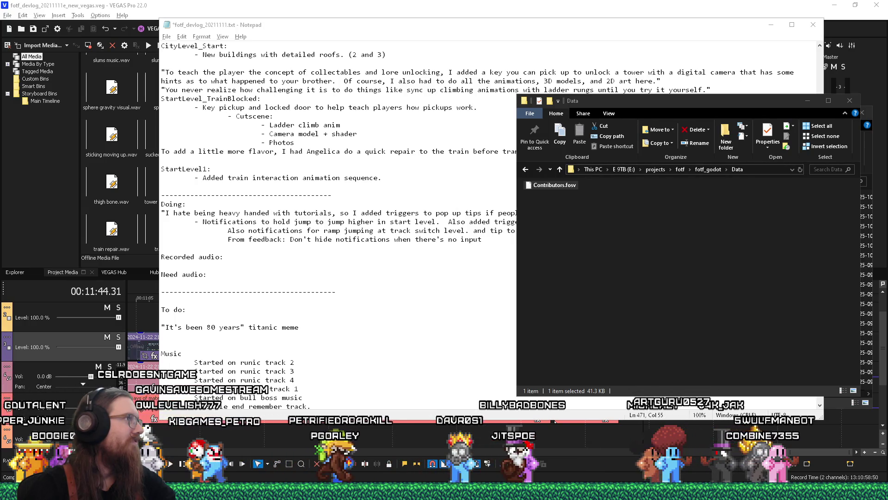
{"action": "key", "text": "alt+Tab"}
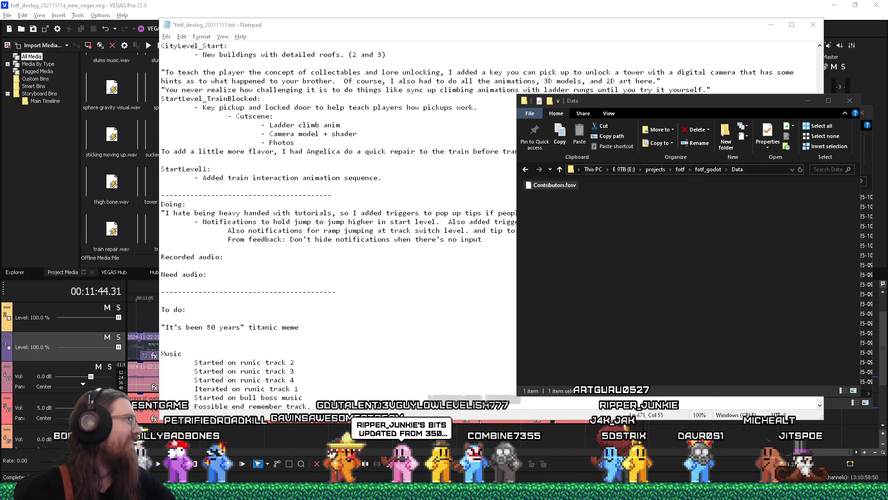
{"action": "key", "text": "alt+Tab"}
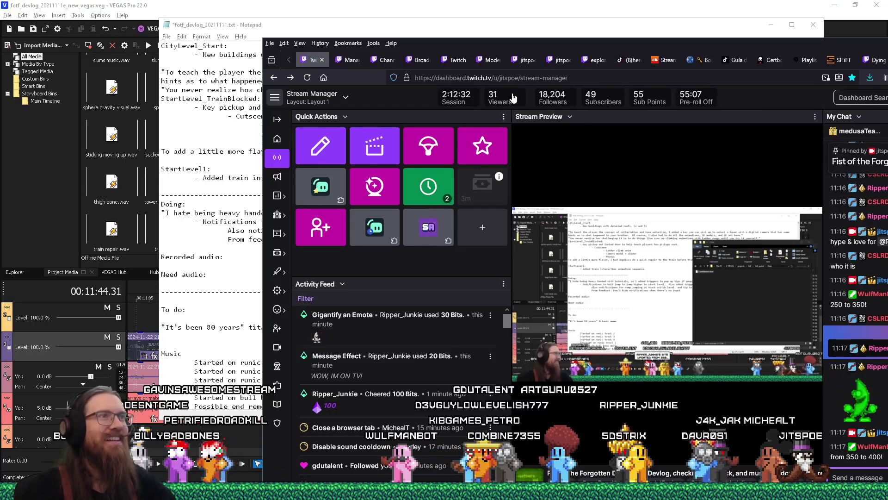
- Minimize the Firefox window showing the Twitch Stream Manager dashboard
{"action": "key", "text": "super+Down"}
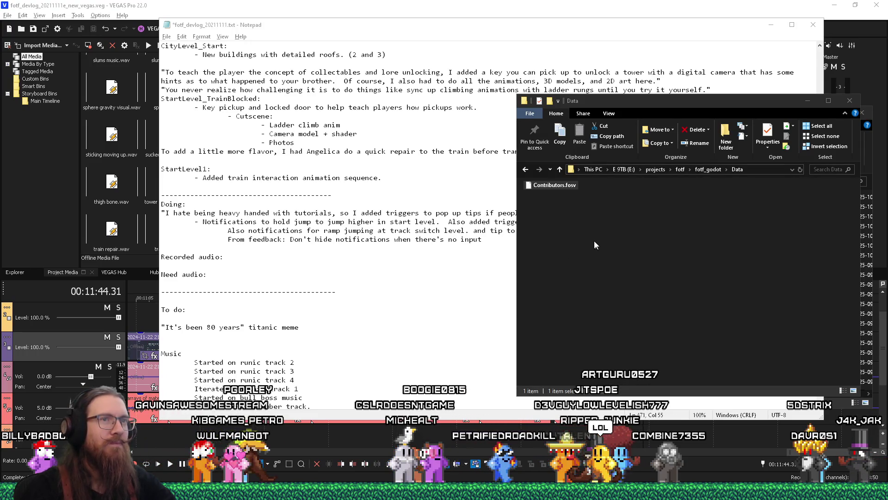
- After 'repeatedly.' add 'In some cases you might need to hold the jump button, but in other cases'
{"action": "left_click", "coordinate": [849, 100]}
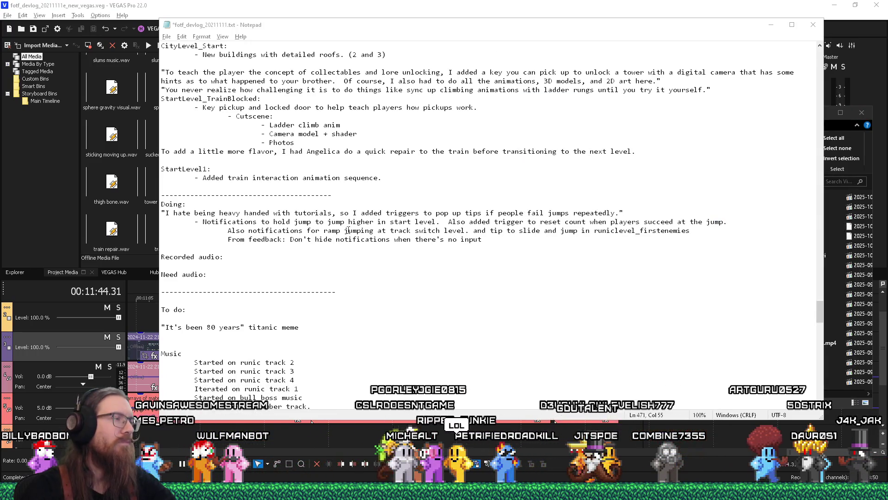
{"action": "left_click", "coordinate": [617, 213]}
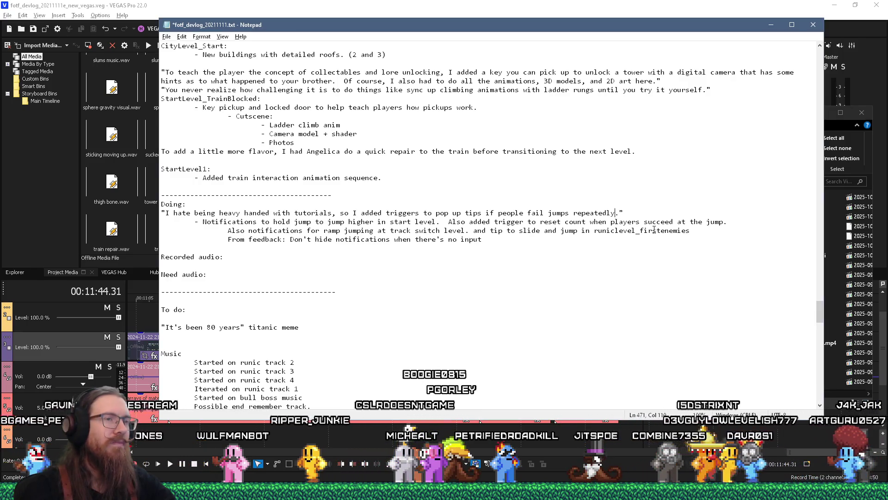
{"action": "type", "text": "."}
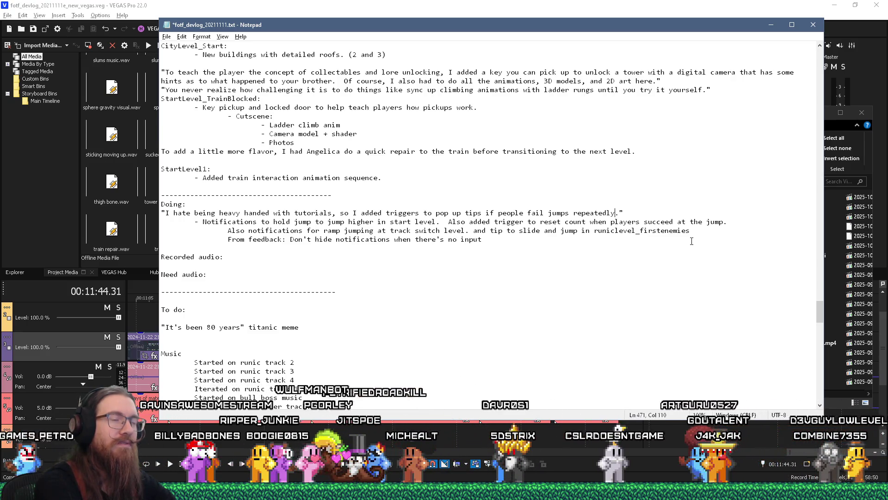
{"action": "key", "text": "Right"}
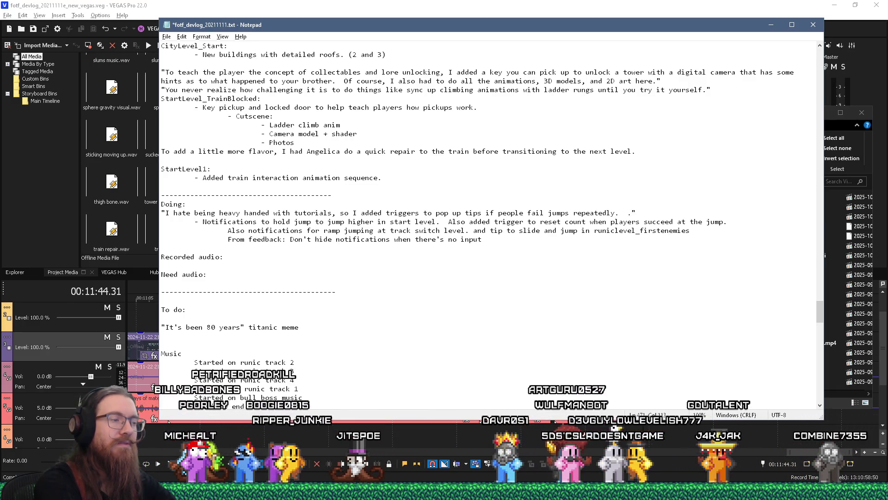
{"action": "type", "text": "In some c"}
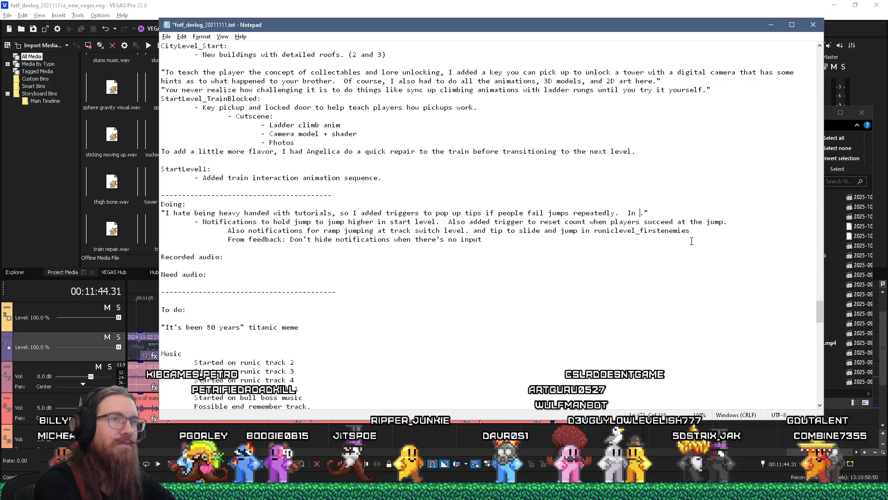
{"action": "type", "text": "ases "}
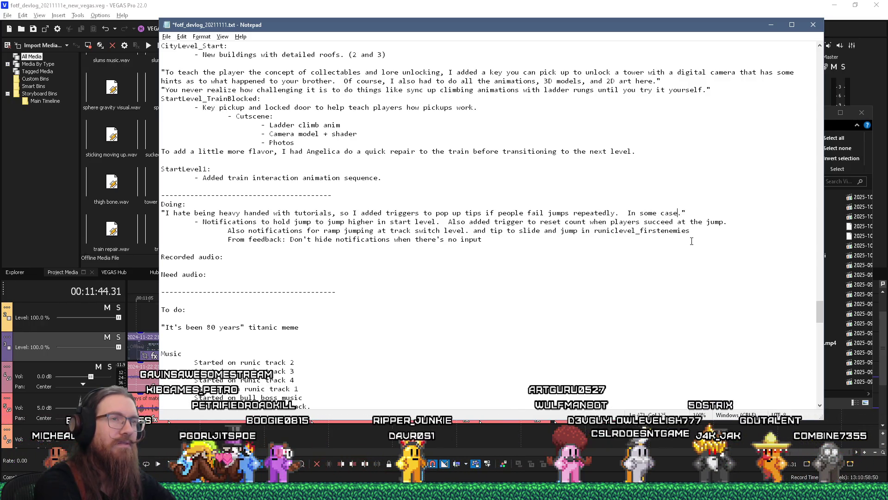
{"action": "type", "text": "you might need to hol"}
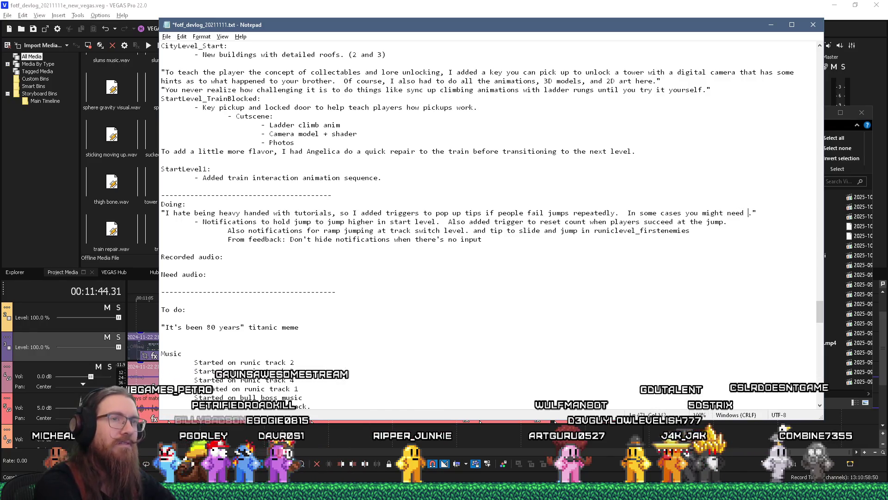
{"action": "type", "text": "d the jump button"}
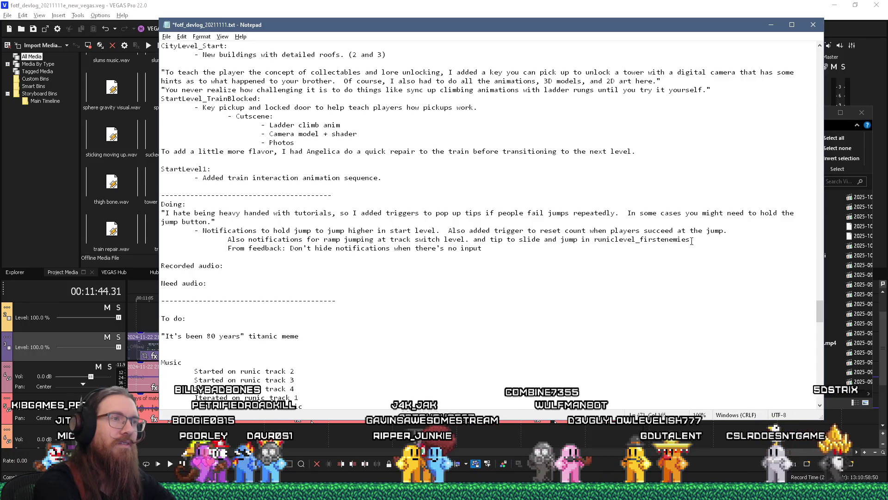
{"action": "type", "text": ", but "}
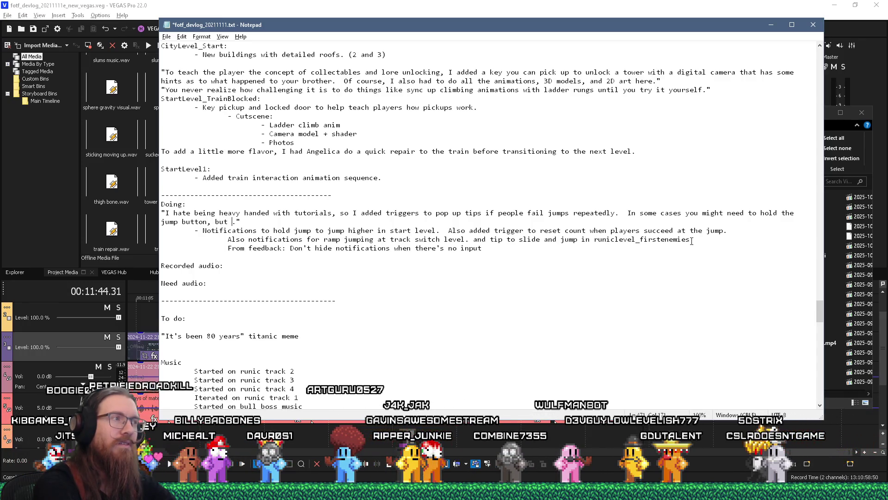
{"action": "type", "text": "in other"}
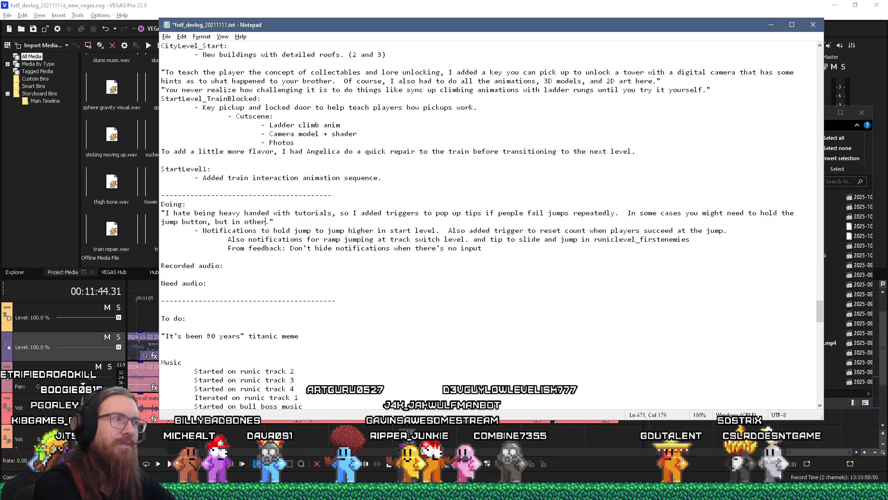
{"action": "type", "text": " cases"}
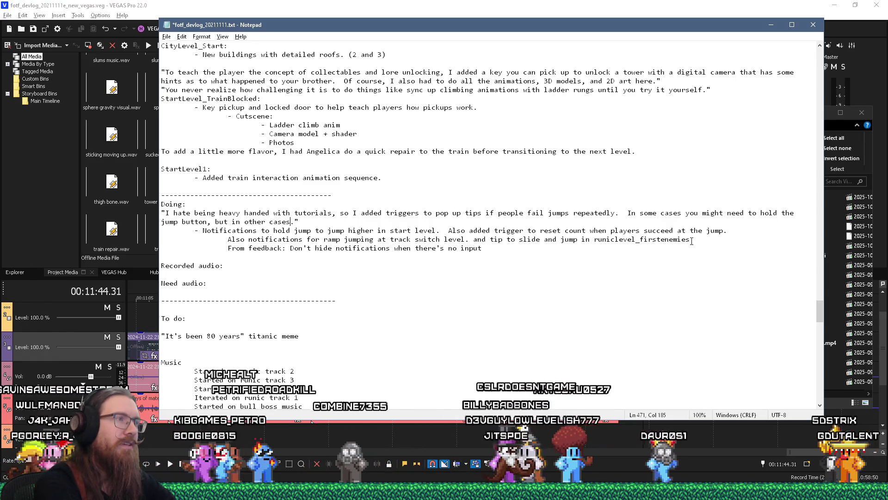
- Continue the quote: jumps need upward momentum from a ramp, later combined with momentum from sliding down hills
{"action": "type", "text": "you need "}
{"action": "type", "text": "to bu"}
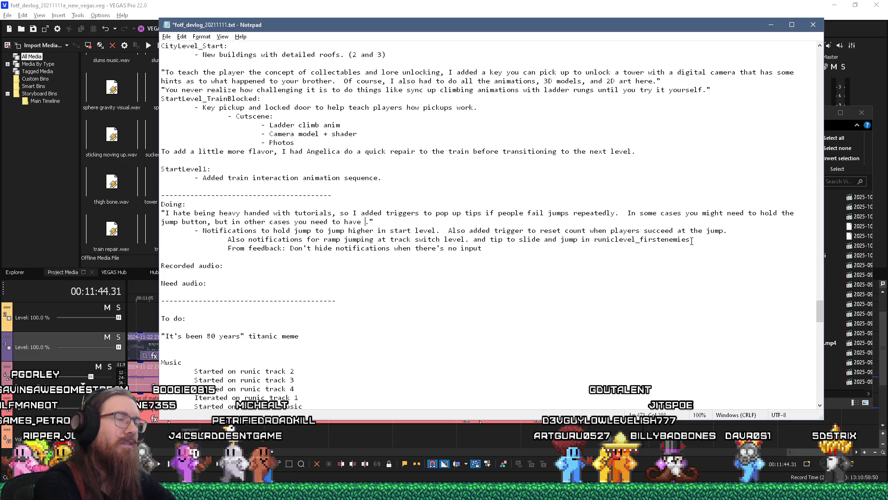
{"action": "type", "text": "mo"}
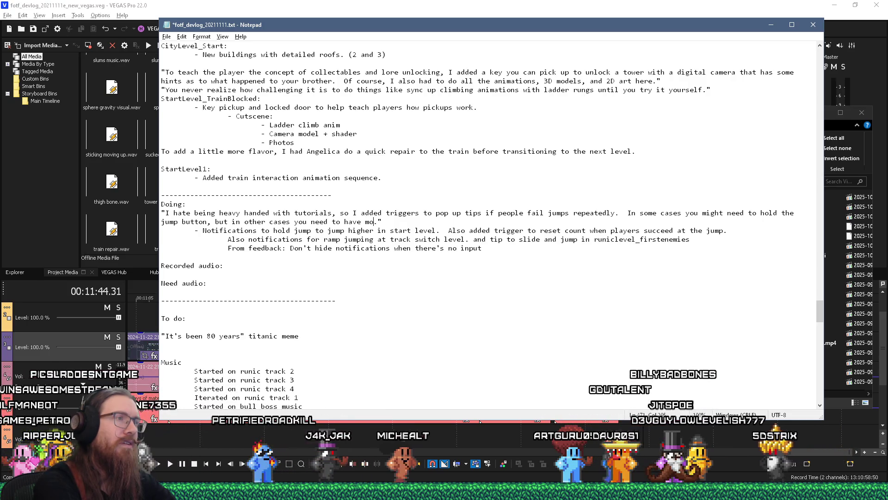
{"action": "type", "text": "mentu"}
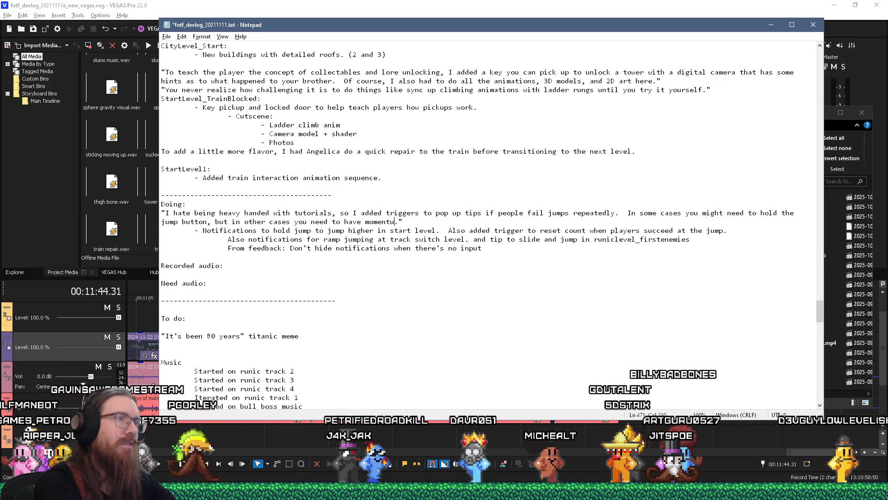
{"action": "key", "text": "BackSpace"}
{"action": "key", "text": "BackSpace"}
{"action": "key", "text": "BackSpace"}
{"action": "type", "text": "upward momentum "}
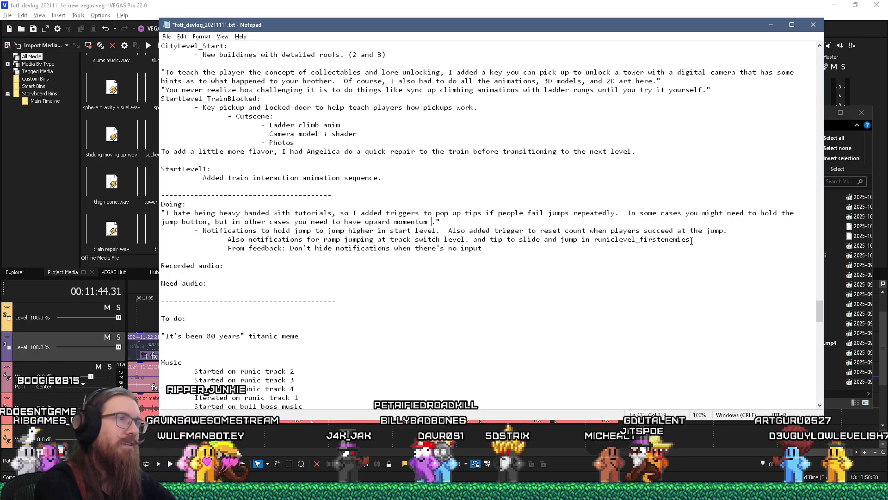
{"action": "type", "text": "from a ramp to complete a jump"}
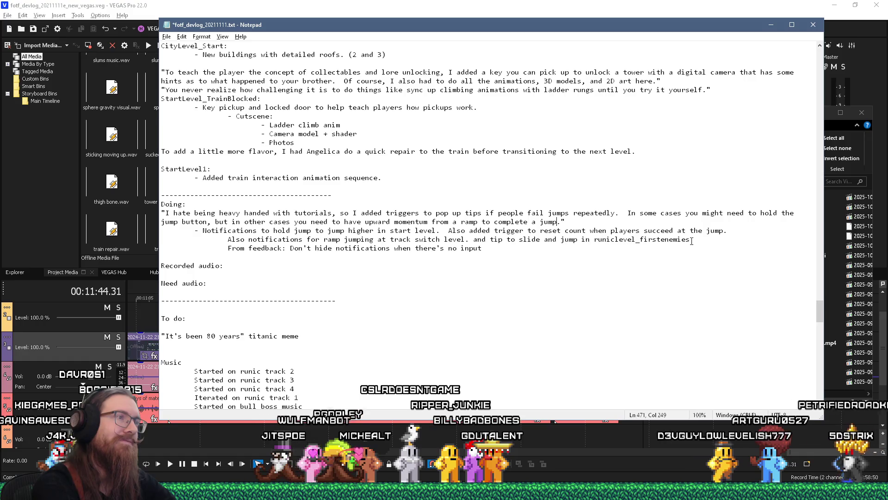
{"action": "type", "text": "."}
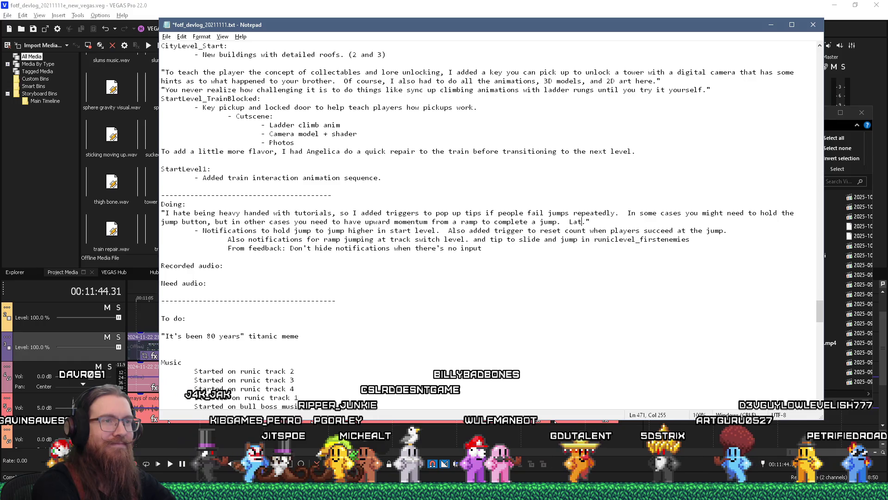
{"action": "type", "text": "  Later you need to combine that with"}
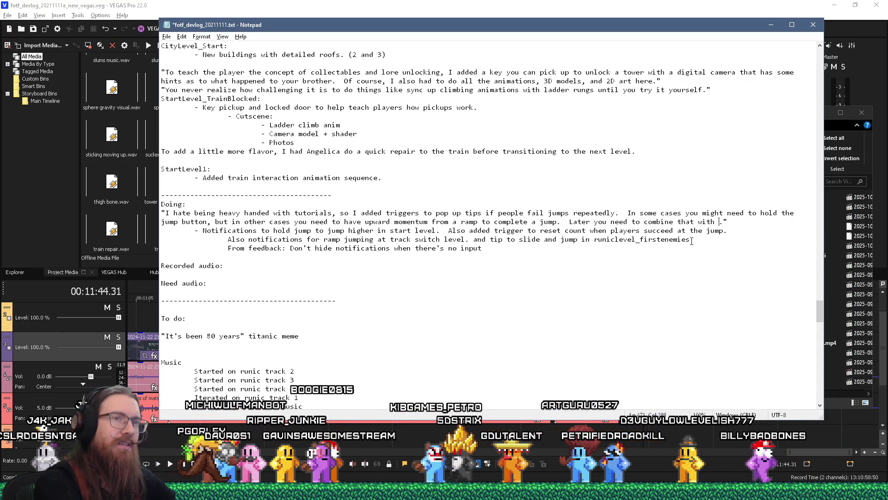
{"action": "type", "text": "momentu"}
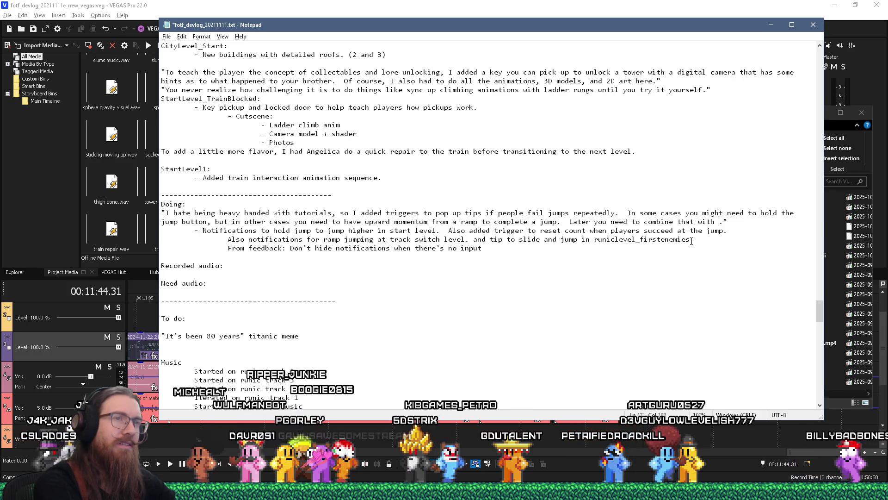
{"action": "type", "text": "m from sliding down"}
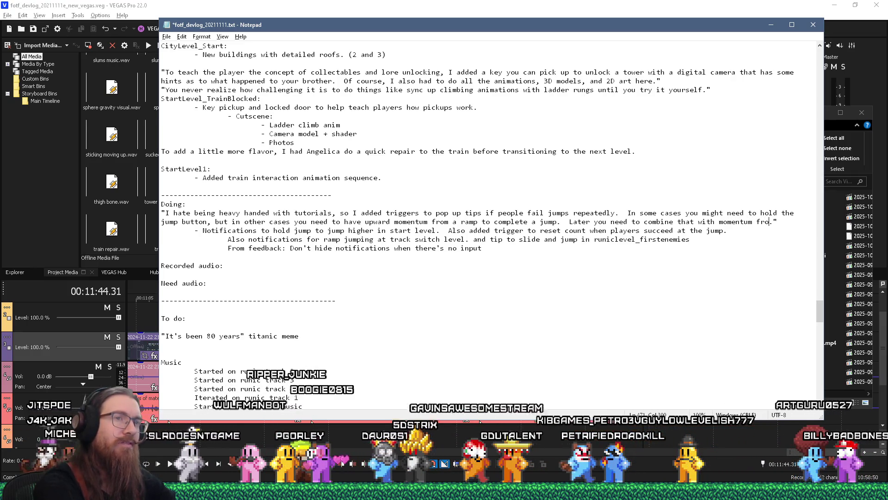
{"action": "type", "text": " hills"}
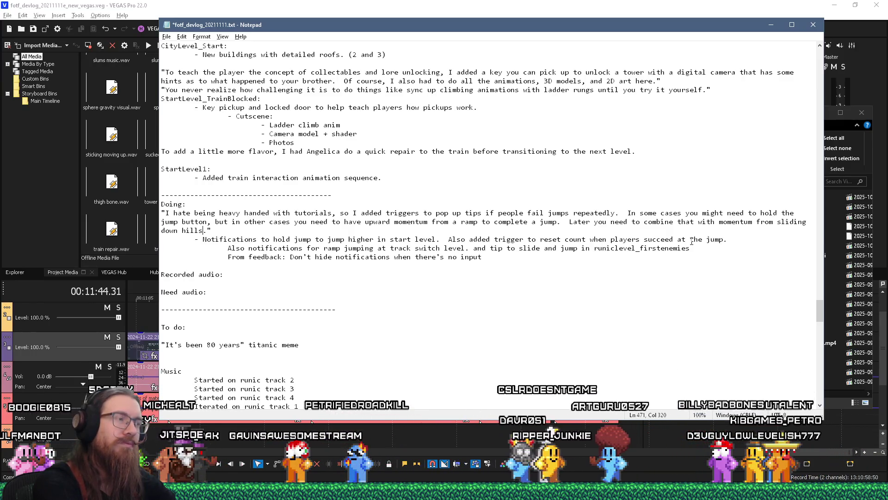
- Add the playtest feedback about leaving notifications up, then bring forward Wavosaur with train repair.wav
{"action": "type", "text": "."}
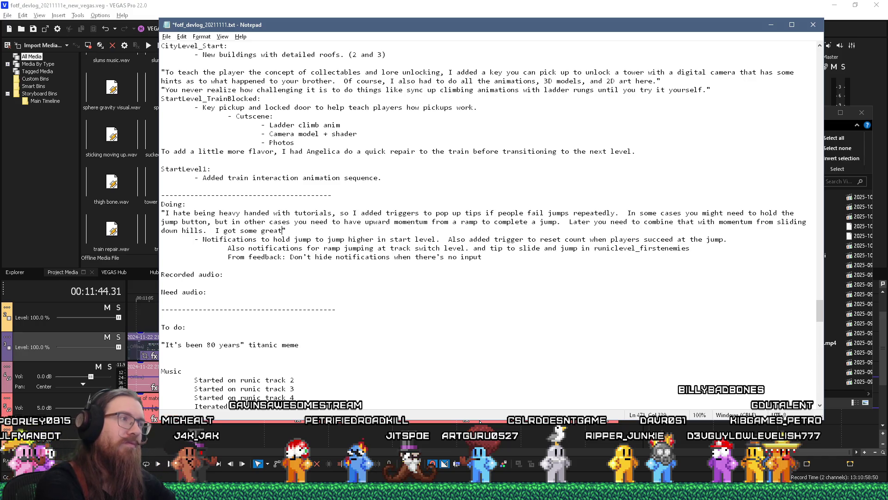
{"action": "type", "text": "back from playt"}
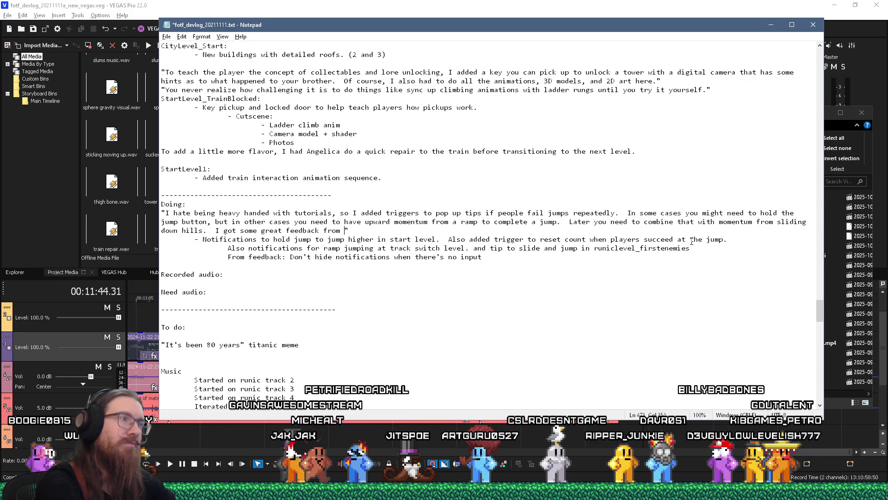
{"action": "type", "text": "ests that I s"}
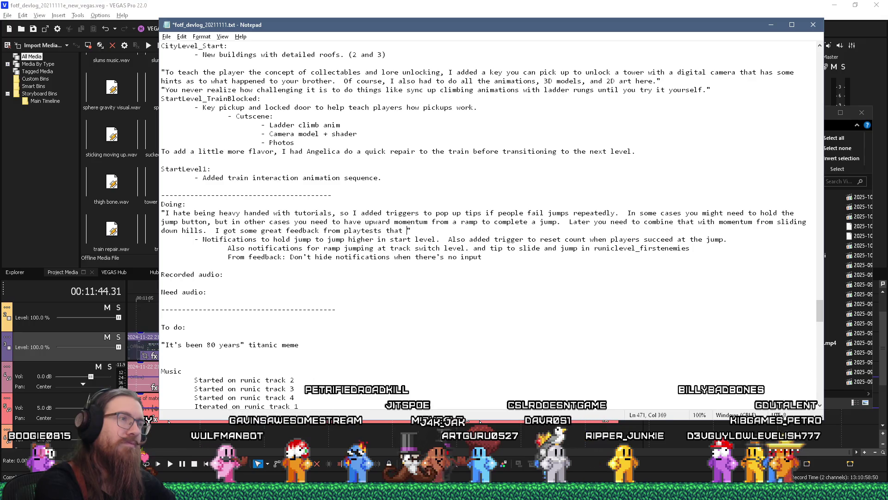
{"action": "type", "text": "hould leave the"}
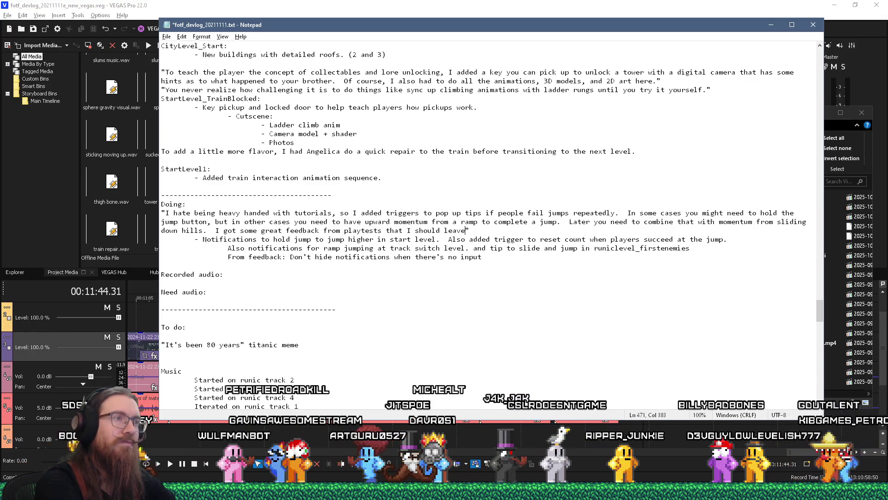
{"action": "type", "text": " notifications up"}
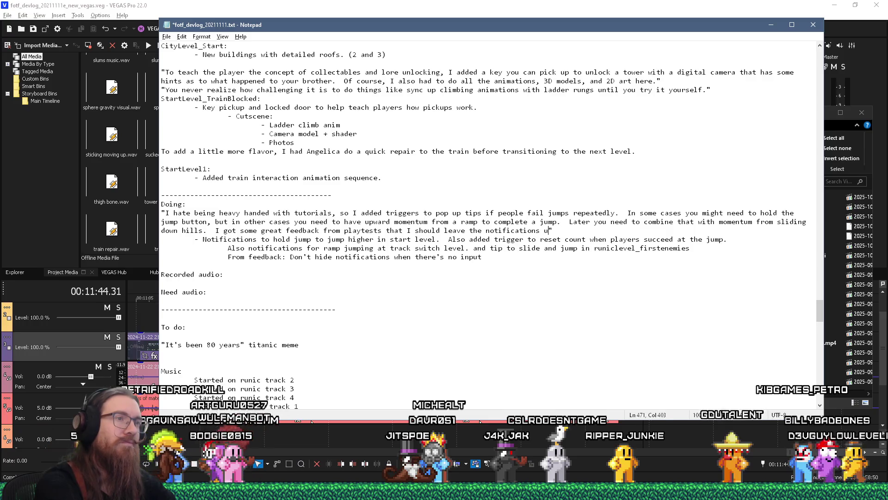
{"action": "type", "text": " while the pla"}
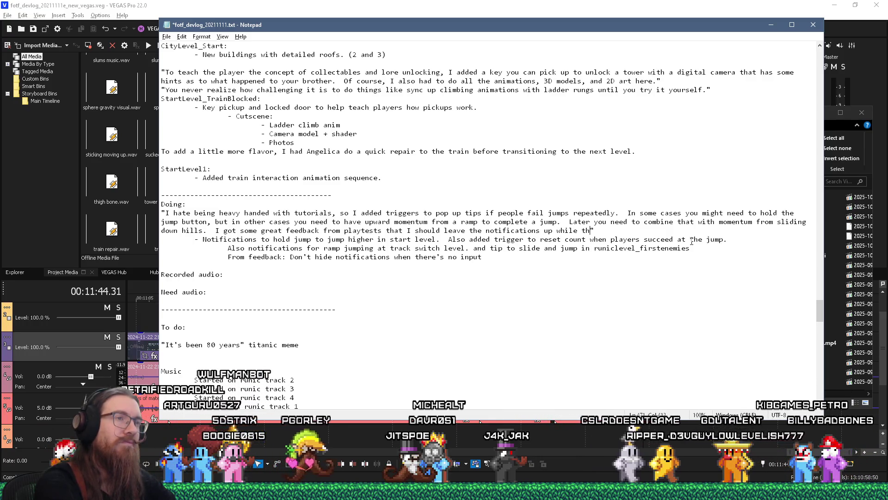
{"action": "type", "text": "yer isn"}
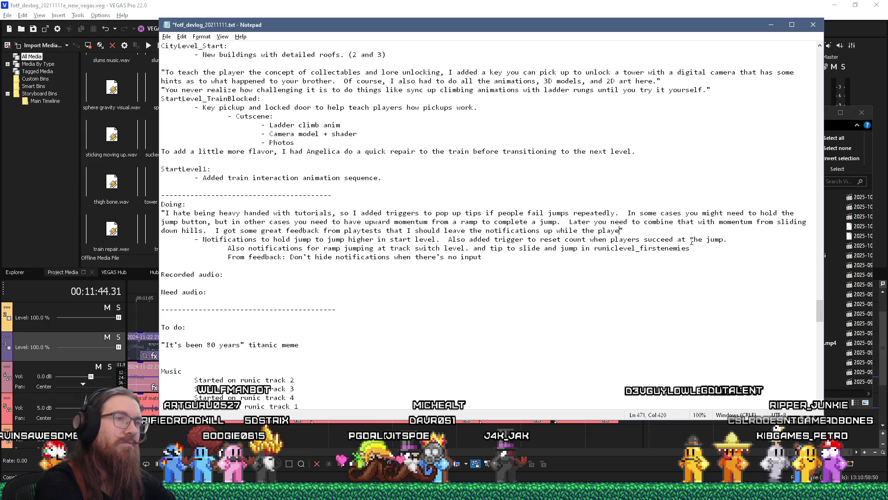
{"action": "type", "text": "'t moving so slow "}
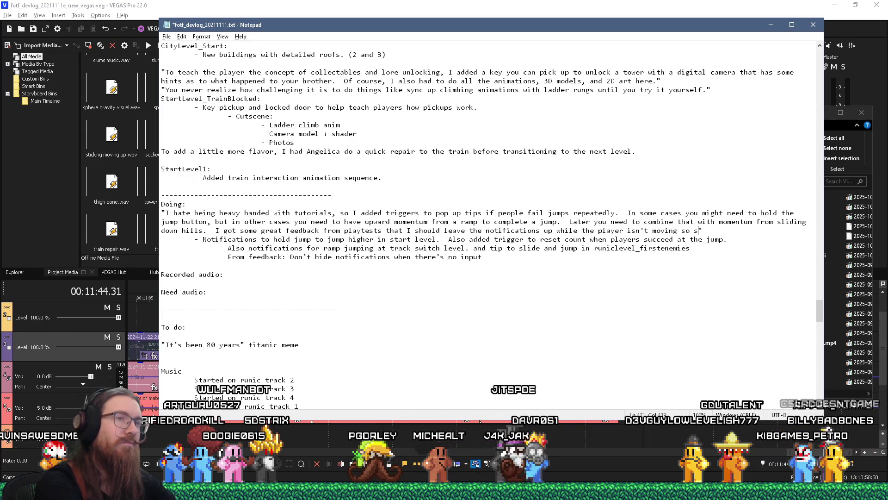
{"action": "type", "text": "reader"}
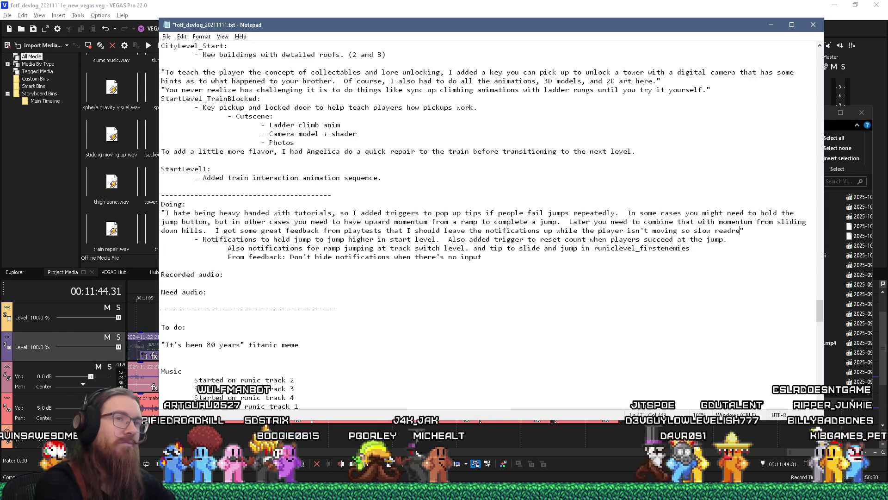
{"action": "type", "text": "s have a chance"}
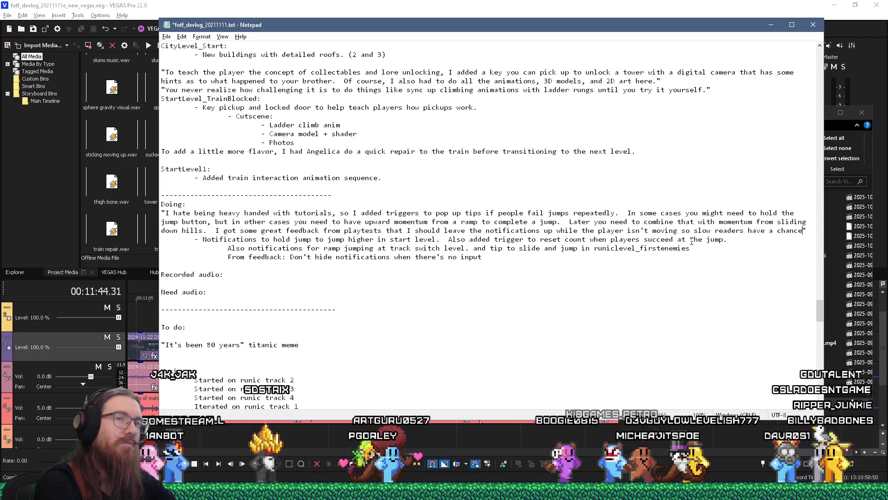
{"action": "type", "text": " to read the message"}
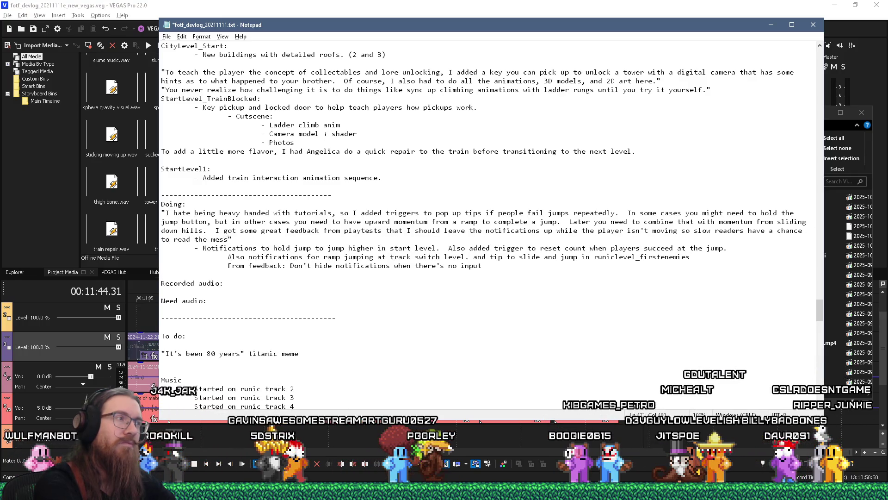
{"action": "type", "text": ", so"}
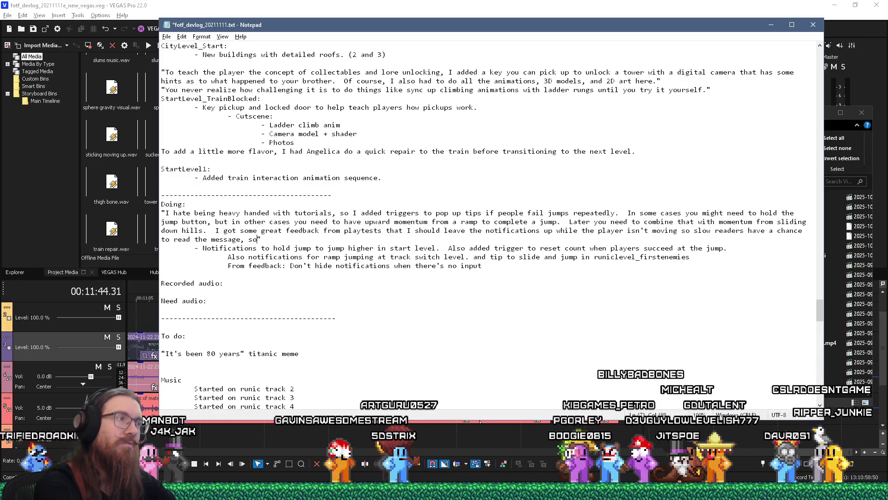
{"action": "type", "text": " I did that as well."}
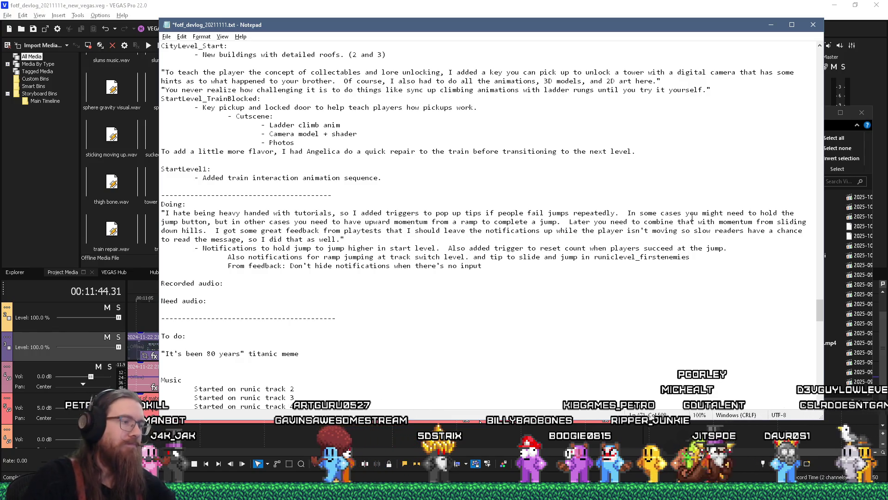
{"action": "key", "text": "alt+Tab"}
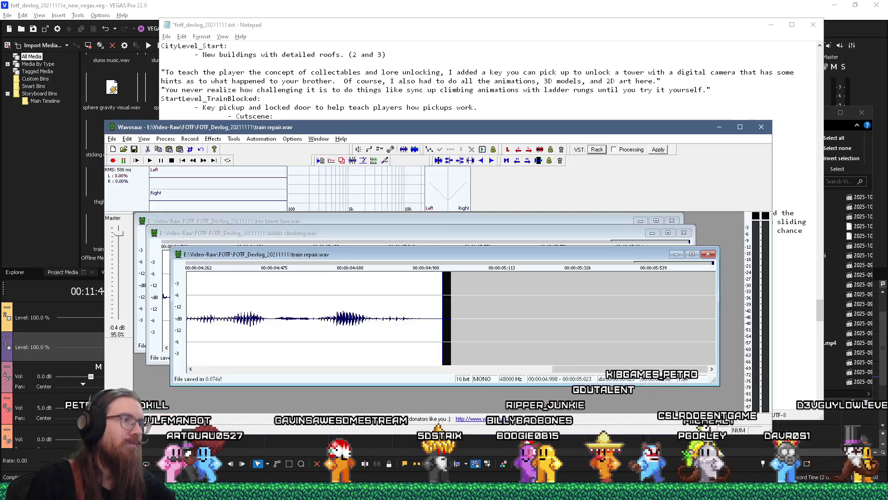
- Record the narration take while reading from the Notepad devlog notes, then stop recording
{"action": "key", "text": "alt+Tab"}
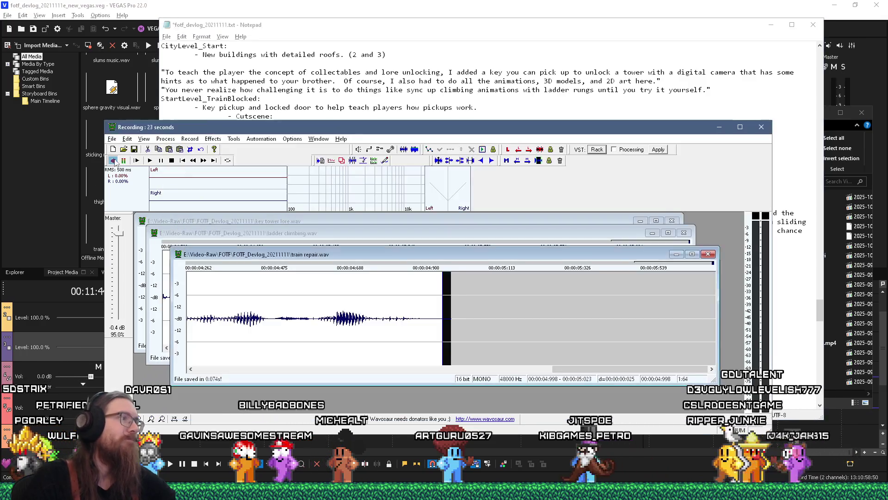
{"action": "left_click", "coordinate": [138, 180]}
- Convert the take to mono from the left channel and boost its volume by 6 dB
{"action": "left_click", "coordinate": [166, 139]}
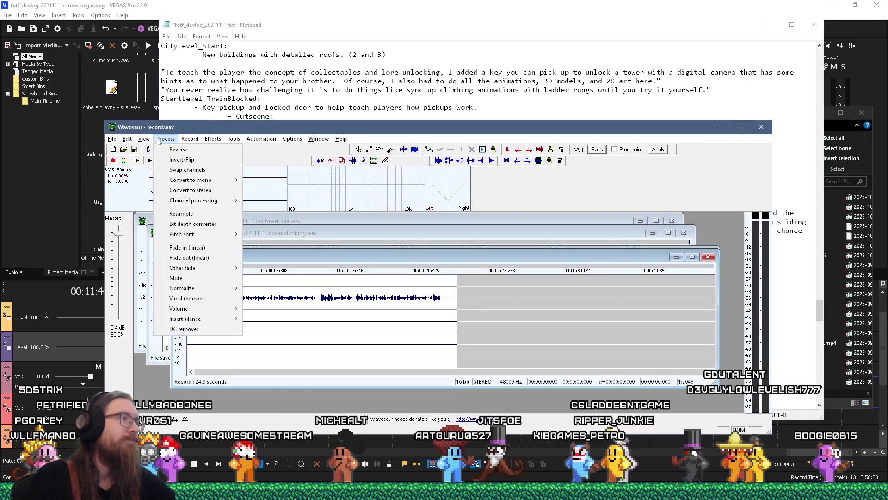
{"action": "mouse_move", "coordinate": [213, 180]}
{"action": "left_click", "coordinate": [291, 204]}
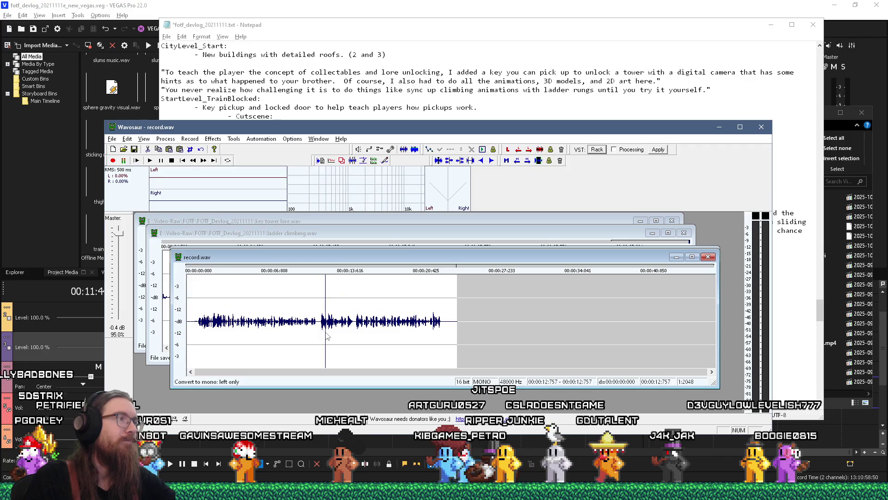
{"action": "left_click", "coordinate": [165, 138]}
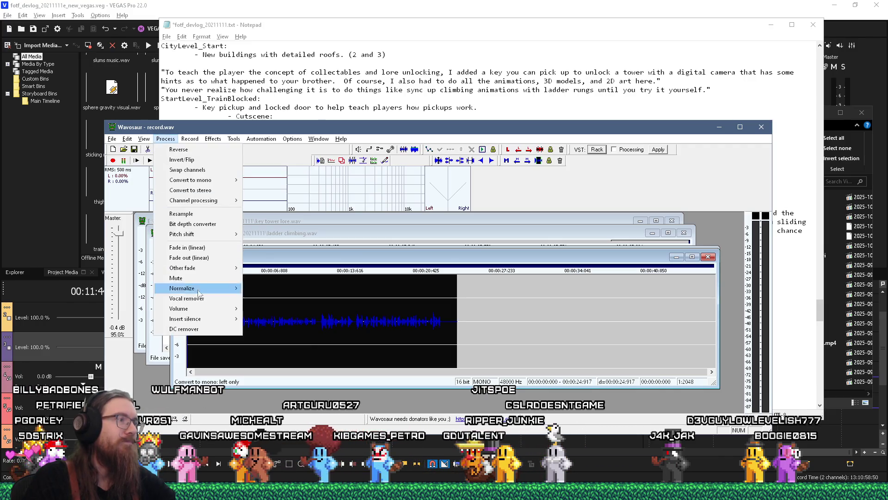
{"action": "mouse_move", "coordinate": [198, 307]}
{"action": "left_click", "coordinate": [261, 307]}
- Delete the silent lead-in, fade in the start, and play back the trimmed beginning
{"action": "left_click", "coordinate": [259, 307]}
{"action": "scroll", "coordinate": [218, 328], "scroll_direction": "up", "scroll_amount": 2}
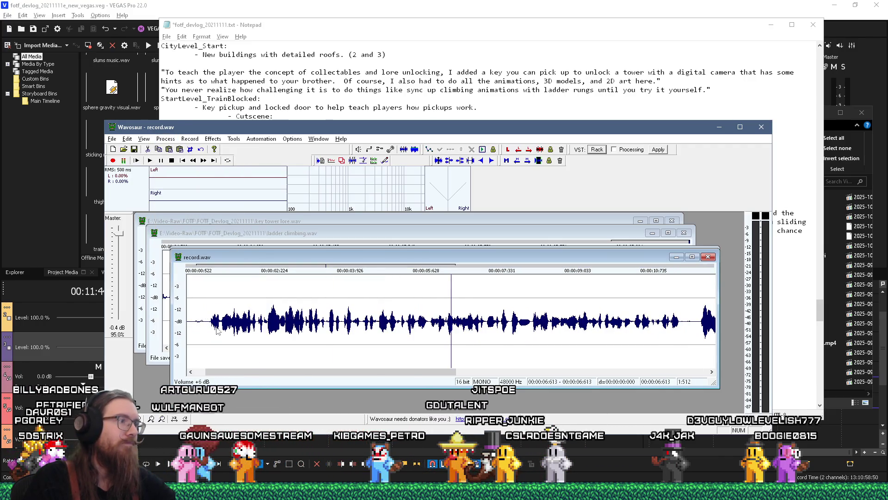
{"action": "mouse_move", "coordinate": [209, 327]}
{"action": "left_mouse_down"}
{"action": "mouse_move", "coordinate": [187, 327]}
{"action": "mouse_move", "coordinate": [186, 342]}
{"action": "left_mouse_up"}
{"action": "key", "text": "Delete"}
{"action": "scroll", "coordinate": [239, 333], "scroll_direction": "up", "scroll_amount": 2}
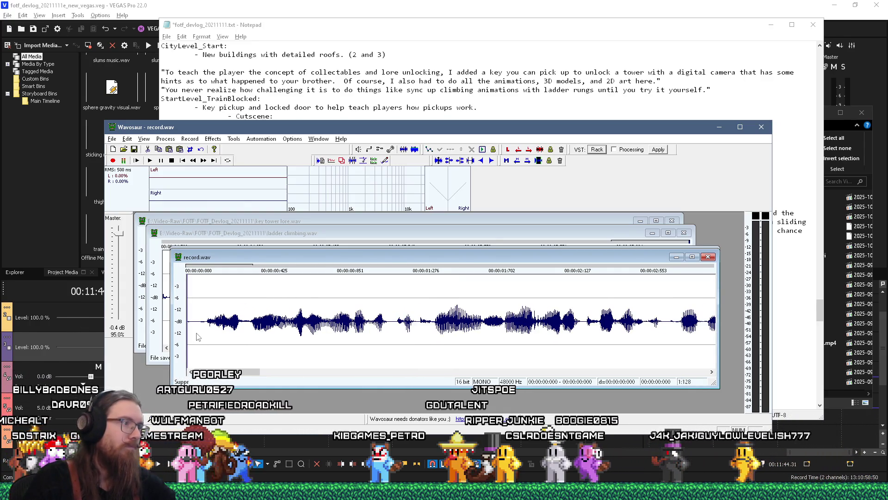
{"action": "left_click", "coordinate": [331, 160]}
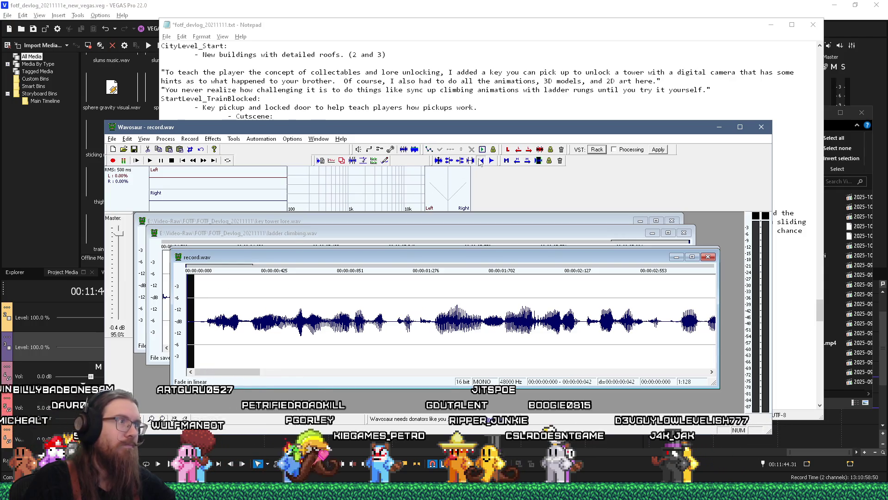
{"action": "left_click", "coordinate": [150, 160]}
- Remove the trailing audio after 22.570 s and fade out the end
{"action": "scroll", "coordinate": [413, 326], "scroll_direction": "down", "scroll_amount": 3}
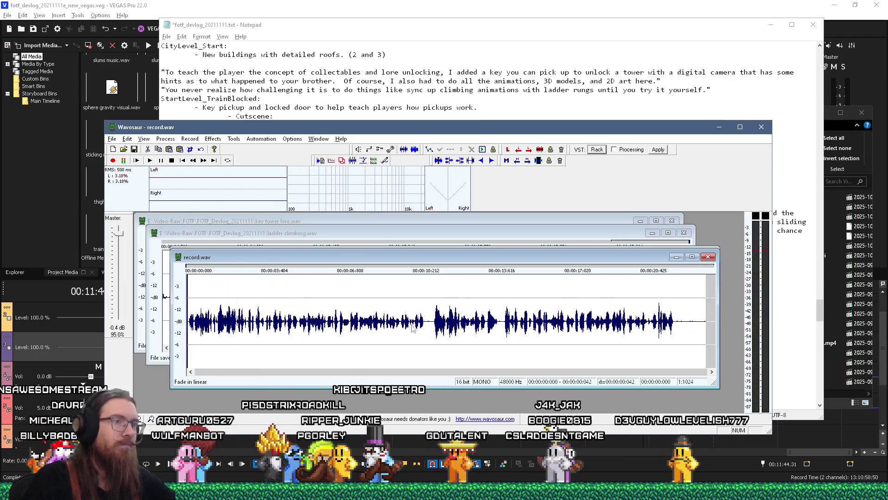
{"action": "left_click_drag", "start_coordinate": [677, 329], "coordinate": [762, 332]}
{"action": "key", "text": "space"}
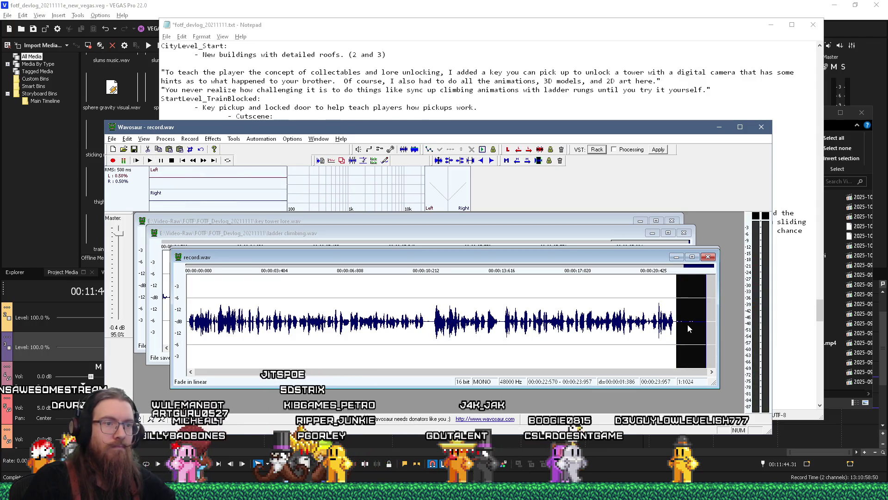
{"action": "scroll", "coordinate": [688, 329], "scroll_direction": "up", "scroll_amount": 4}
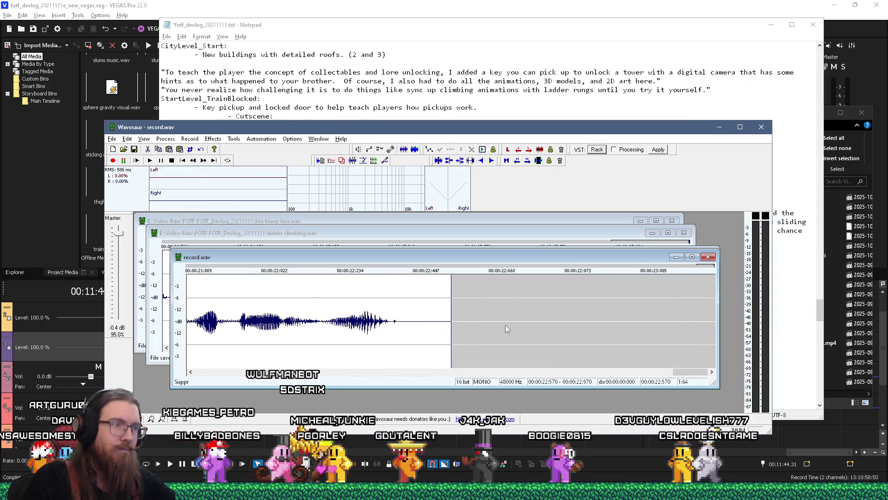
{"action": "key", "text": "ctrl+shift+o"}
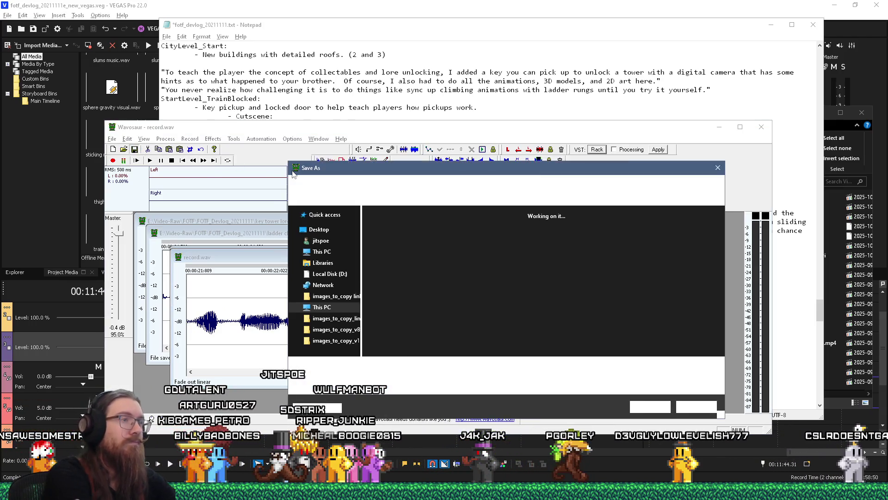
- Save the clip as jump fail notifications.wav in the FOTF_Devlog_20211111 folder
{"action": "type", "text": "jump fail"}
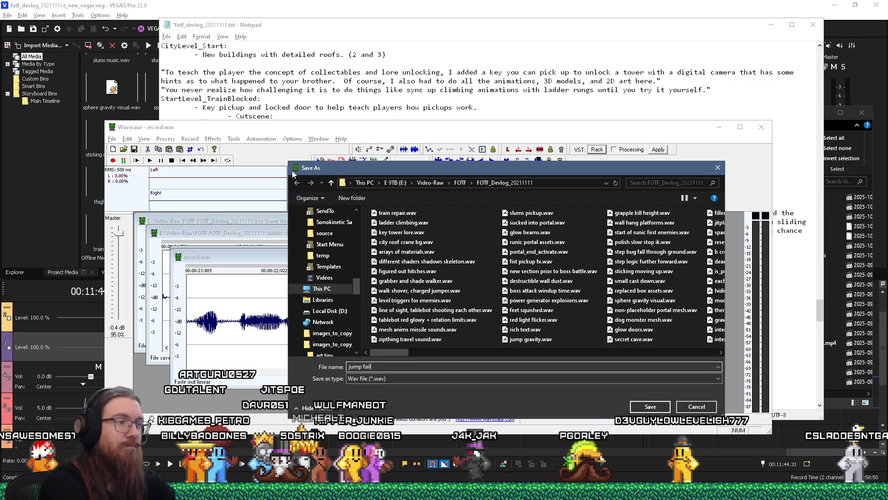
{"action": "type", "text": "on"}
{"action": "key", "text": "Return"}
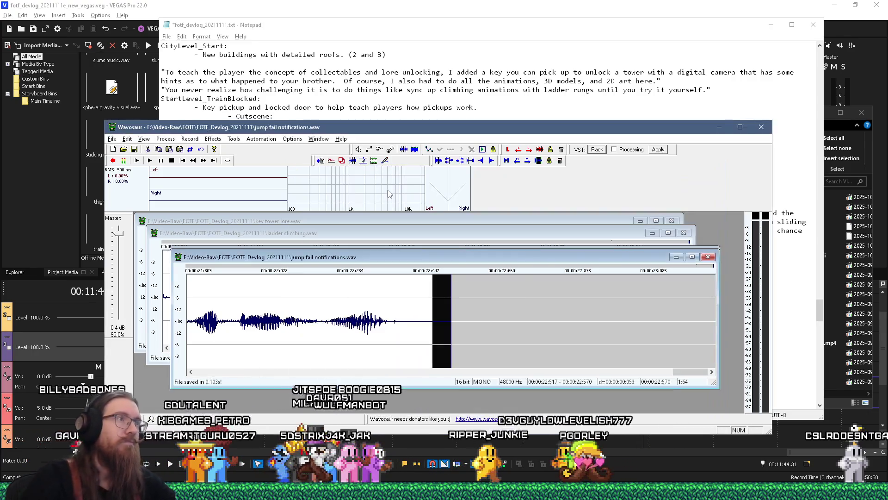
{"action": "key", "text": "alt+Tab"}
{"action": "key", "text": "Tab"}
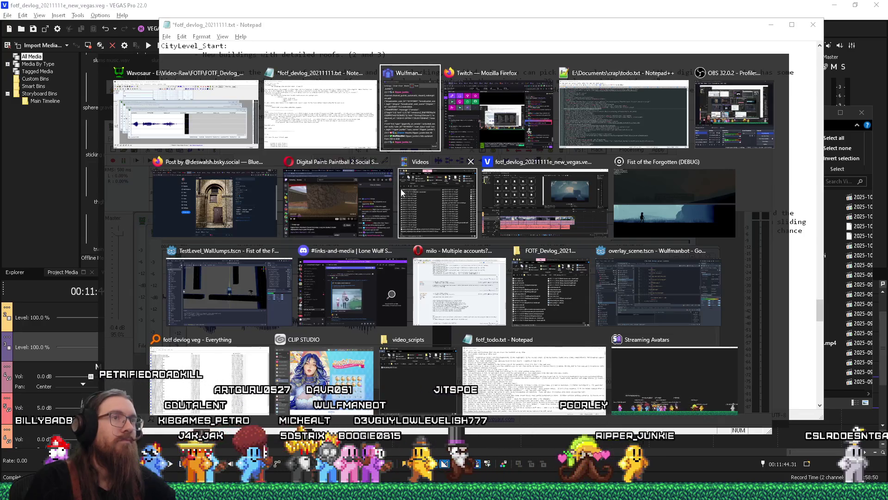
- Leave the Notepad devlog notes for the FOTF_Devlog folder window, then return to VEGAS Pro
{"action": "key", "text": "shift+Tab"}
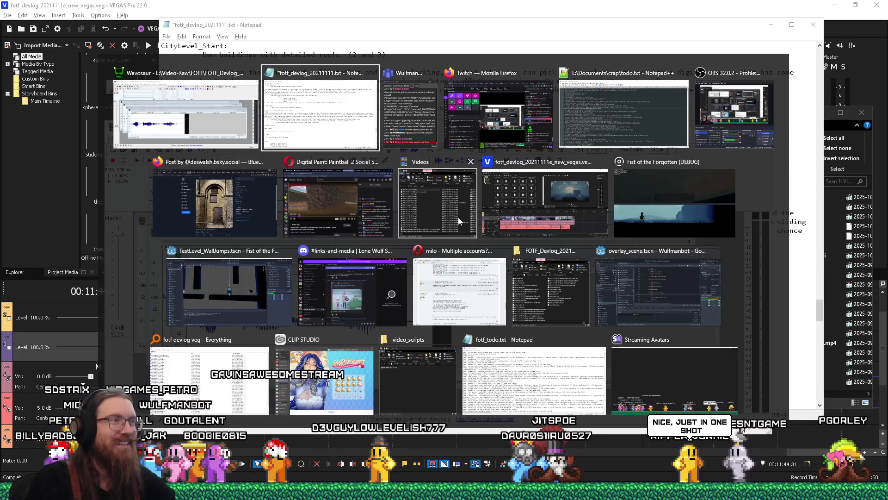
{"action": "key", "text": "alt"}
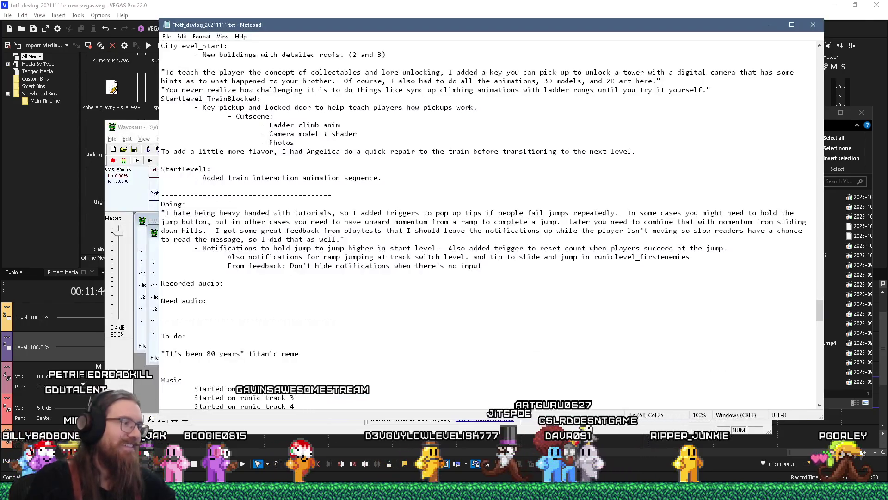
{"action": "left_click", "coordinate": [162, 491]}
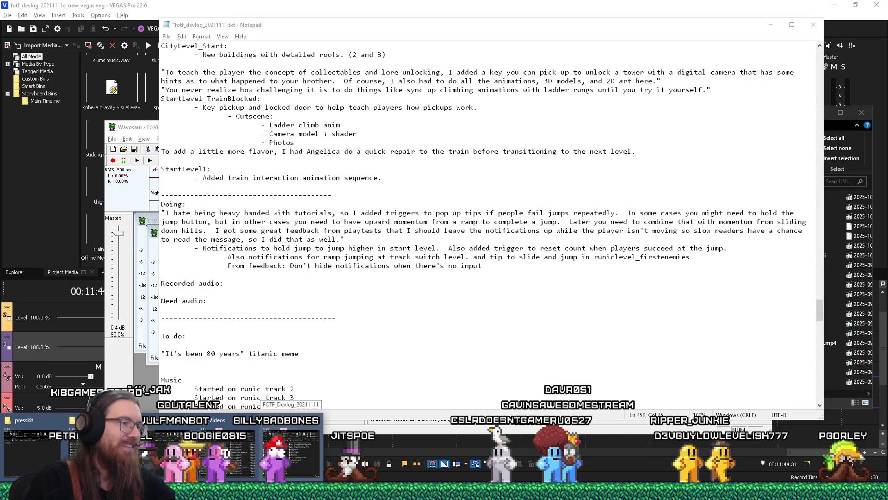
{"action": "left_click", "coordinate": [290, 451]}
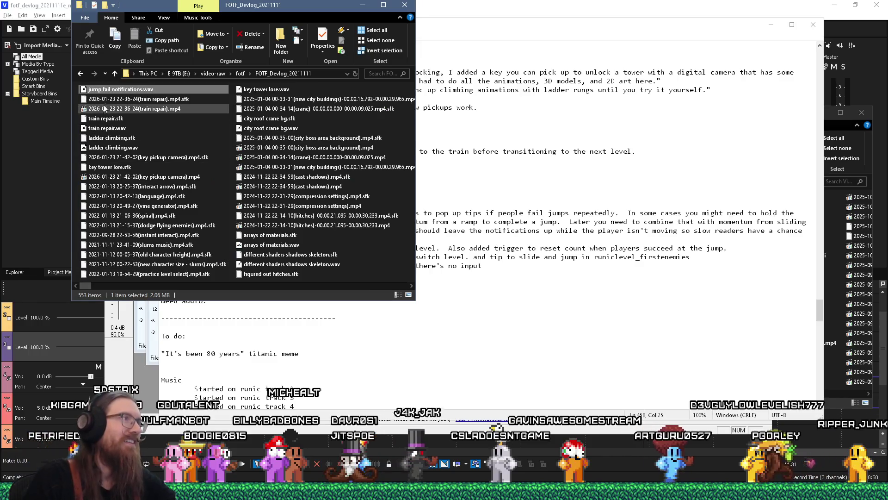
{"action": "key", "text": "alt+Tab"}
{"action": "key", "text": "alt+Tab"}
{"action": "key", "text": "alt+Tab"}
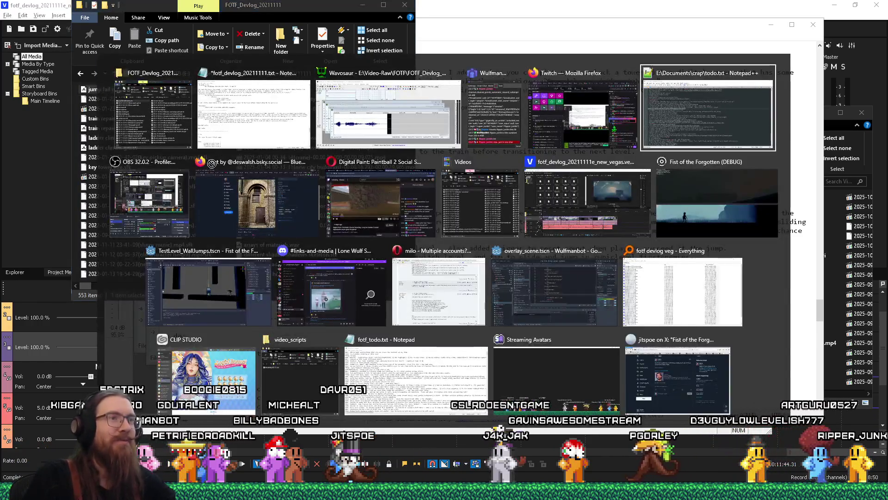
{"action": "key", "text": "alt+Tab"}
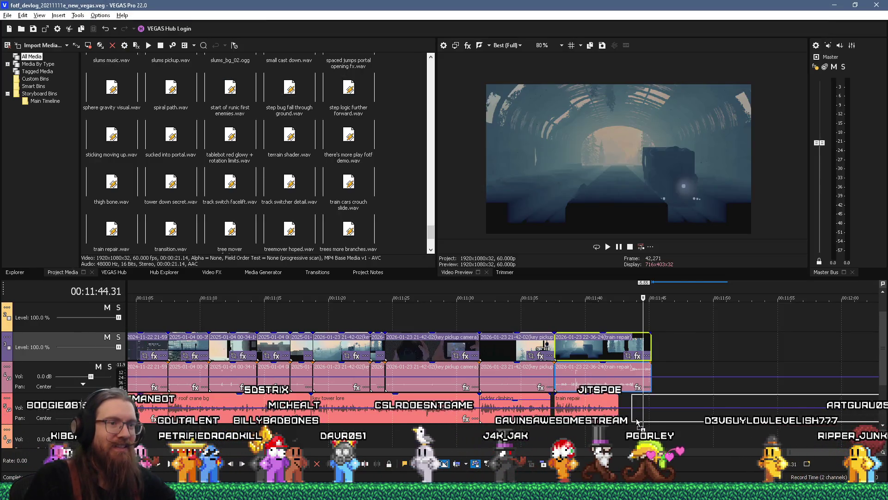
- Drop jump fail notifications.wav onto the narration track after train repair and preview it
{"action": "left_click_drag", "start_coordinate": [636, 423], "coordinate": [628, 425]}
{"action": "key", "text": "space"}
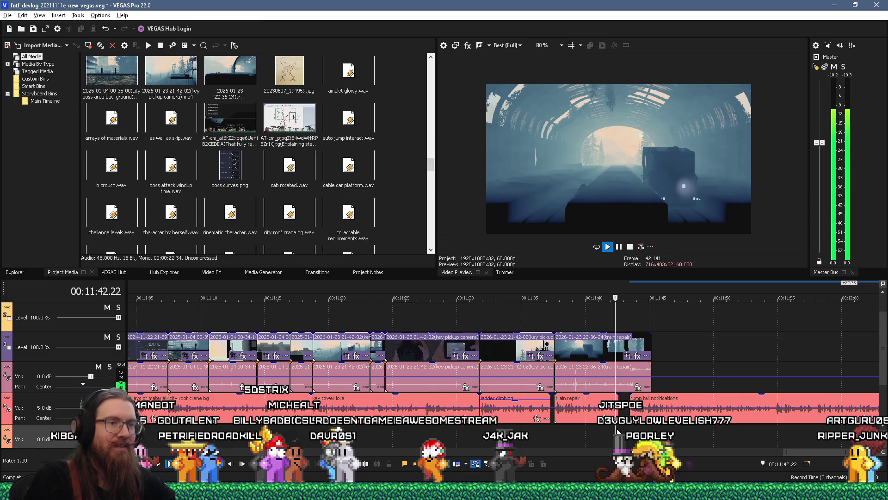
{"action": "key", "text": "space"}
{"action": "left_click", "coordinate": [625, 398]}
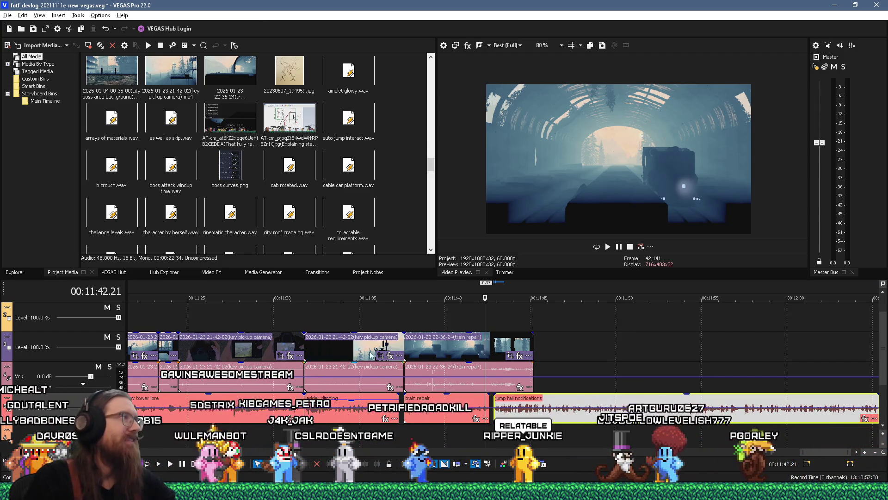
{"action": "key", "text": "alt+Tab"}
{"action": "key", "text": "alt+Tab"}
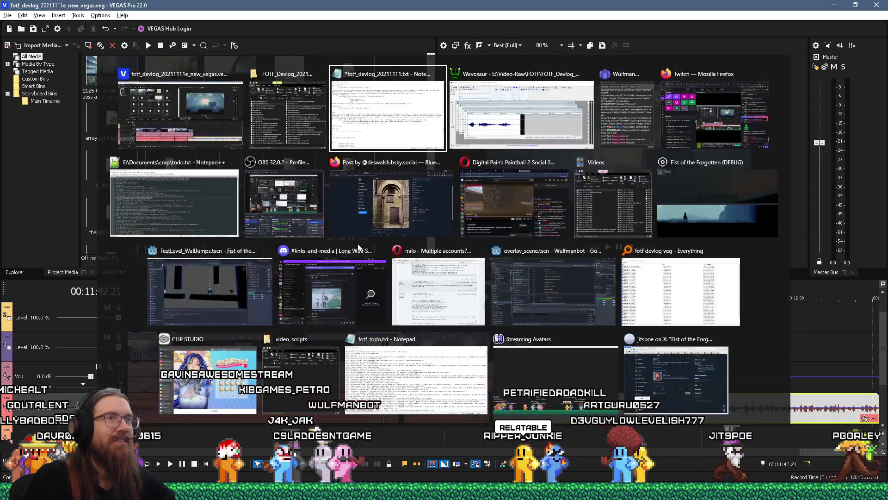
- Return to the Fist of the Forgotten game running in the forest level
{"action": "left_click", "coordinate": [693, 217]}
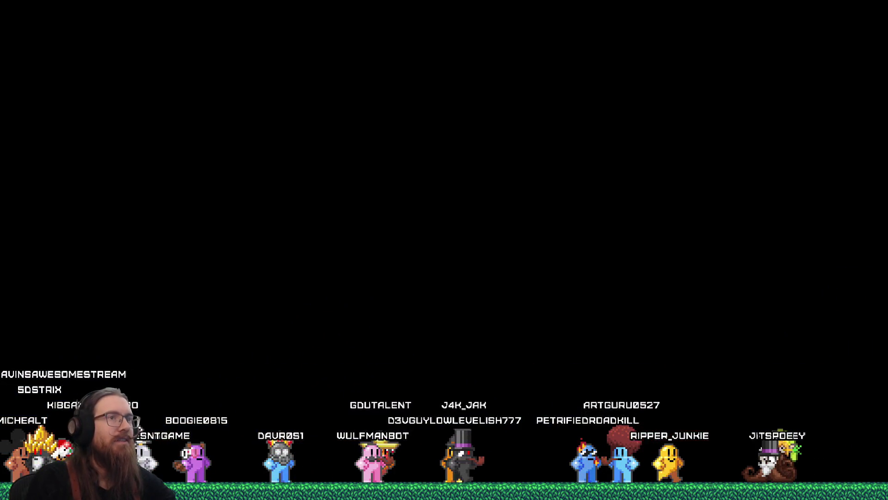
{"action": "key", "text": "alt+Tab"}
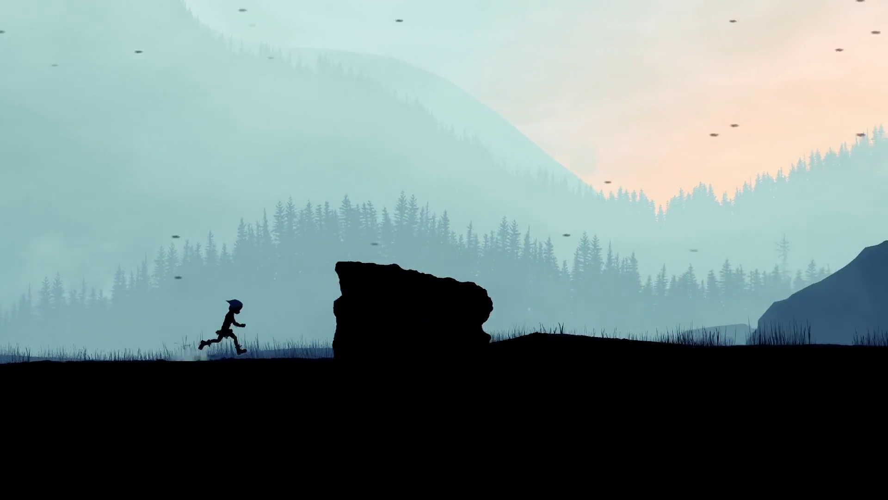
- Jump onto the rock, run right to the lever, and open the dev console
{"action": "key", "text": "space"}
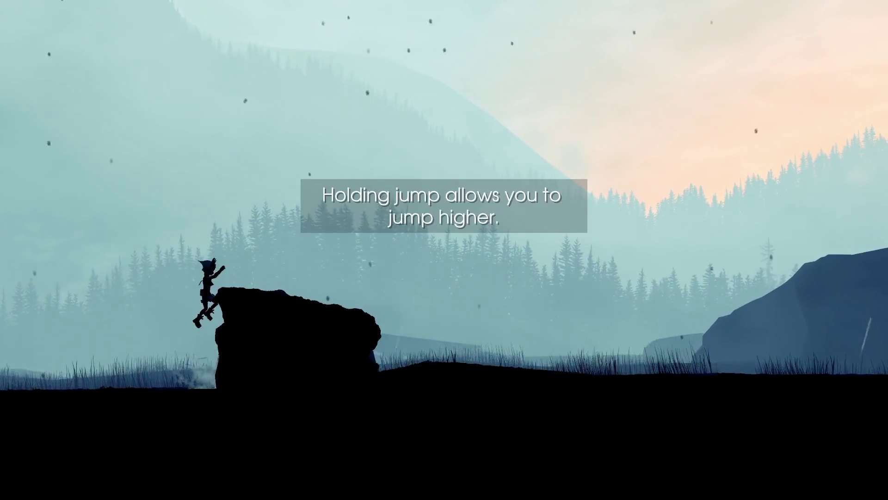
{"action": "key", "text": "space"}
{"action": "key", "text": "Right"}
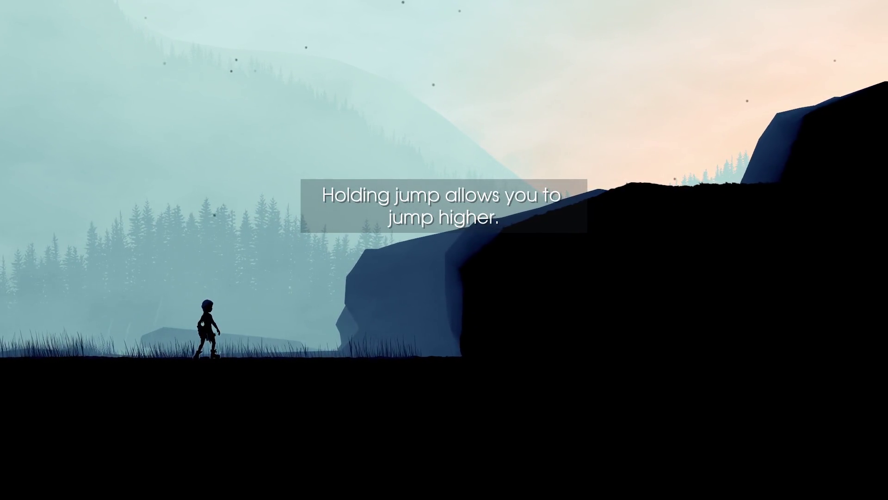
{"action": "key", "text": "grave"}
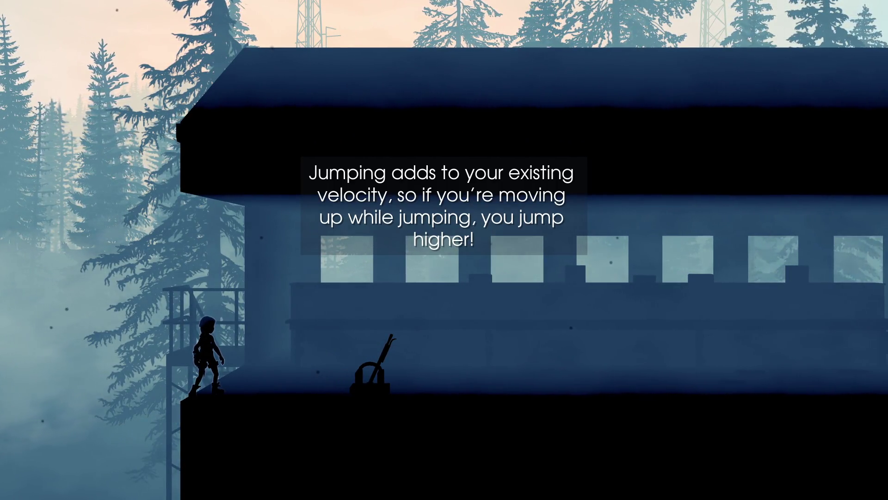
{"action": "key", "text": "grave"}
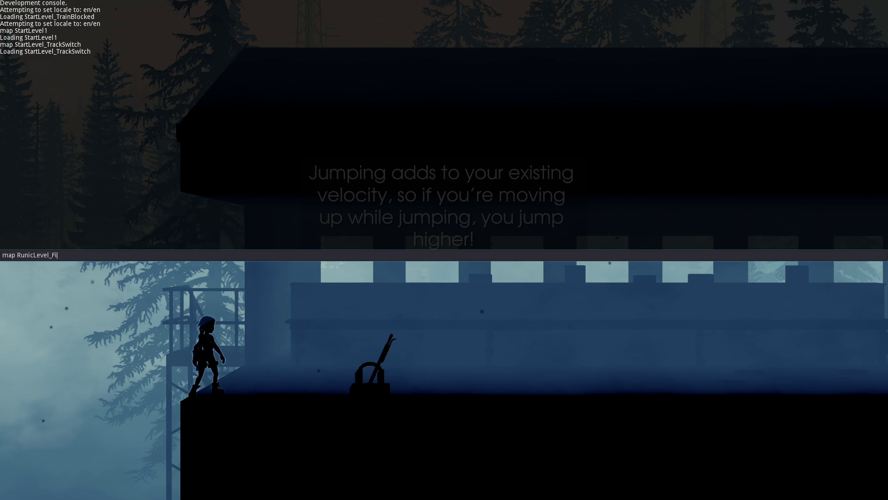
{"action": "type", "text": "map RunicLevel_FirstEnemies"}
- Load RunicLevel_FirstEnemies and run right, jumping the gap and leaning rock to the cliff edge
{"action": "key", "text": "Return"}
{"action": "key", "text": "Right"}
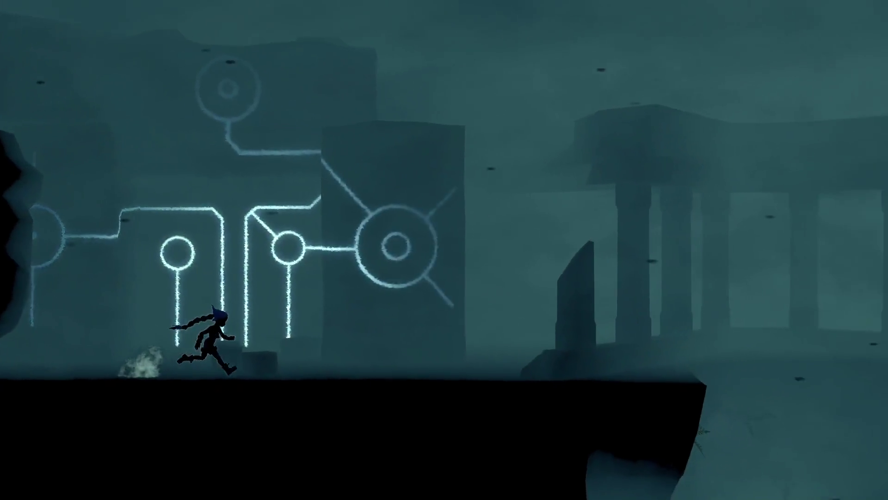
{"action": "key", "text": "space"}
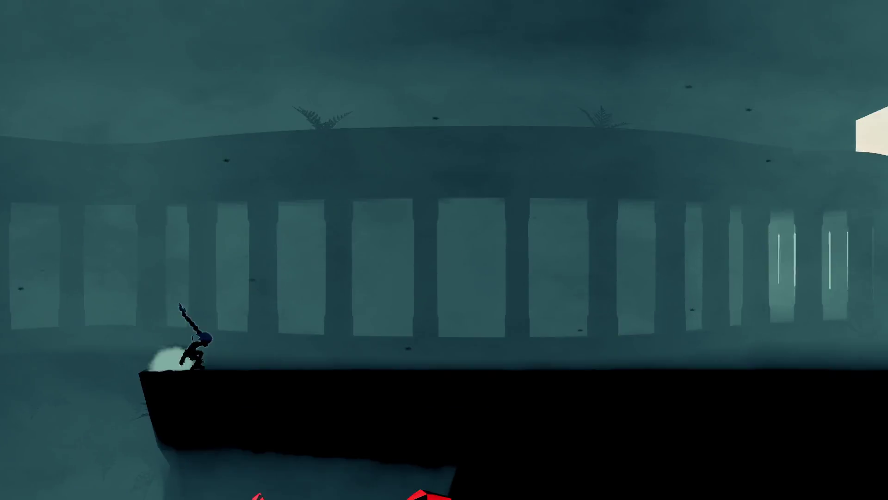
{"action": "key", "text": "space"}
{"action": "key", "text": "Right"}
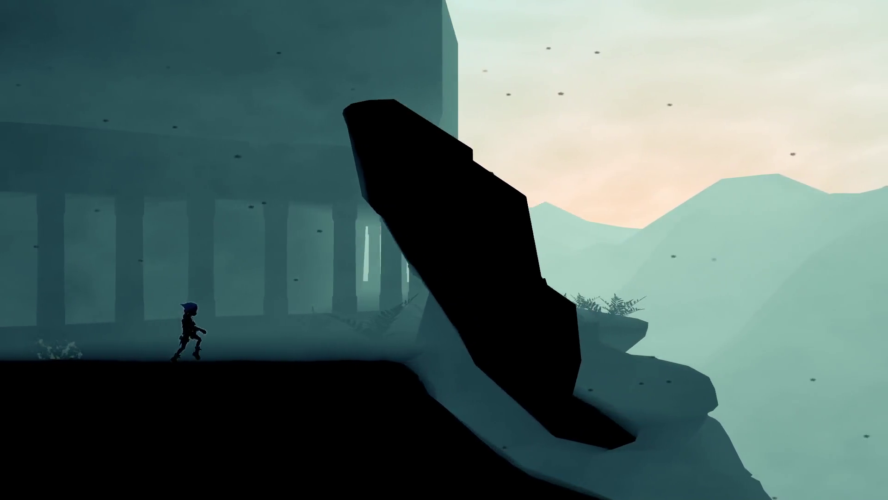
{"action": "key", "text": "Right"}
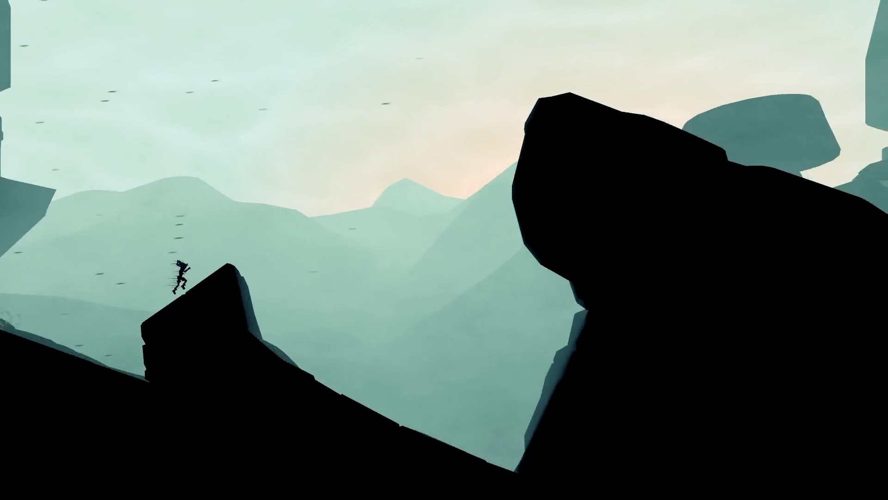
{"action": "key", "text": "space"}
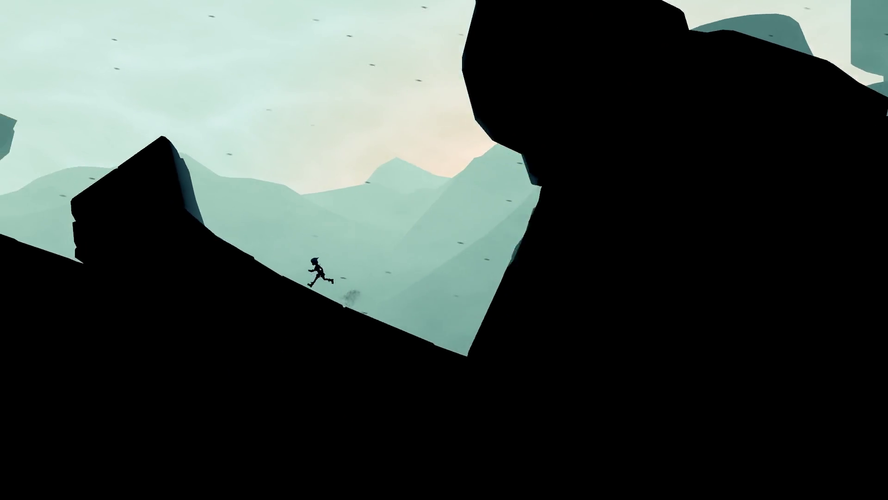
{"action": "key", "text": "Left"}
{"action": "key", "text": "space"}
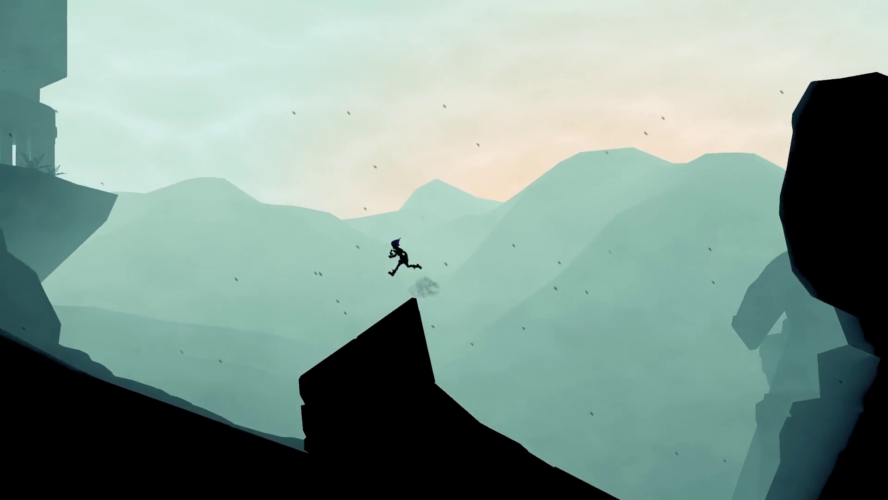
{"action": "key", "text": "Right"}
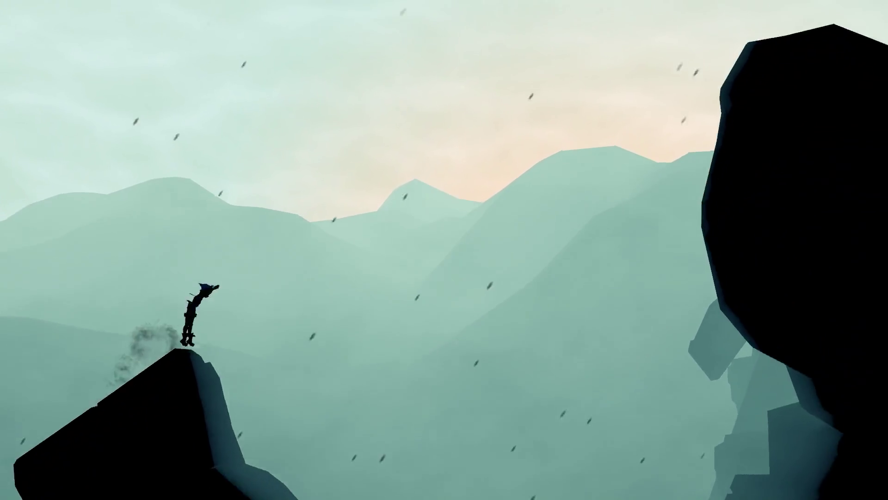
{"action": "key", "text": "space"}
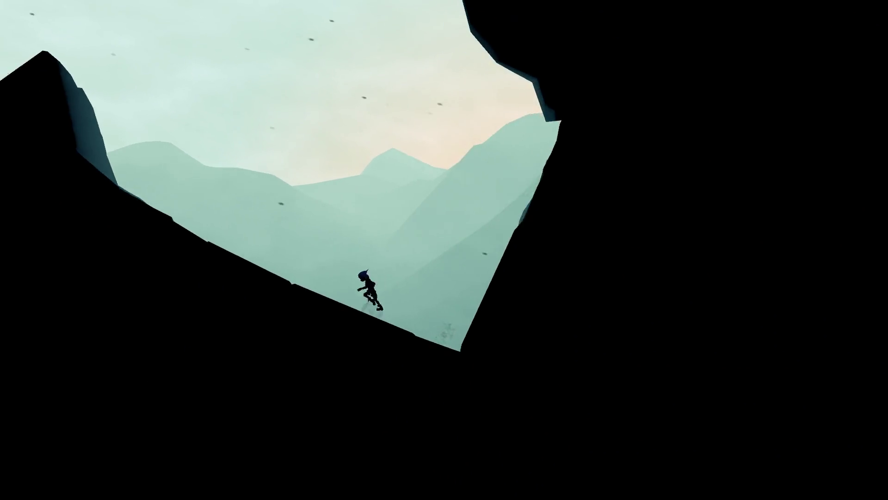
- Jump on and off the rocks down the slope, sliding onto the next ridge
{"action": "key", "text": "space"}
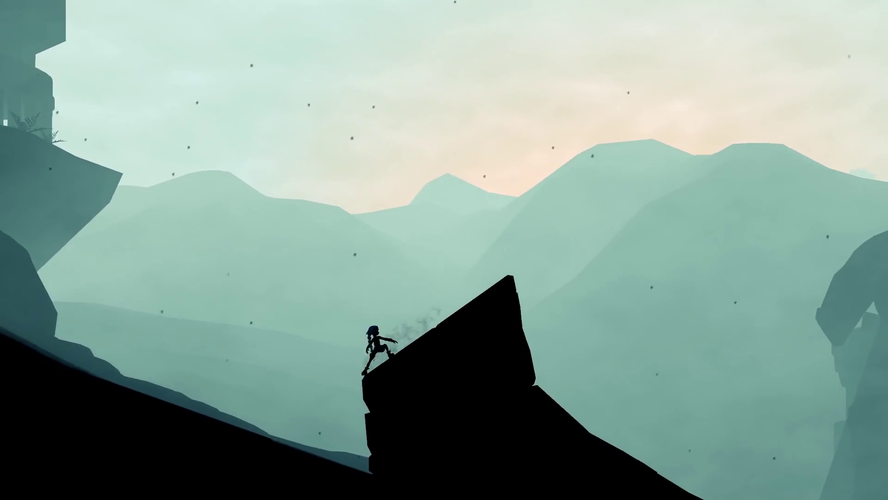
{"action": "key", "text": "space"}
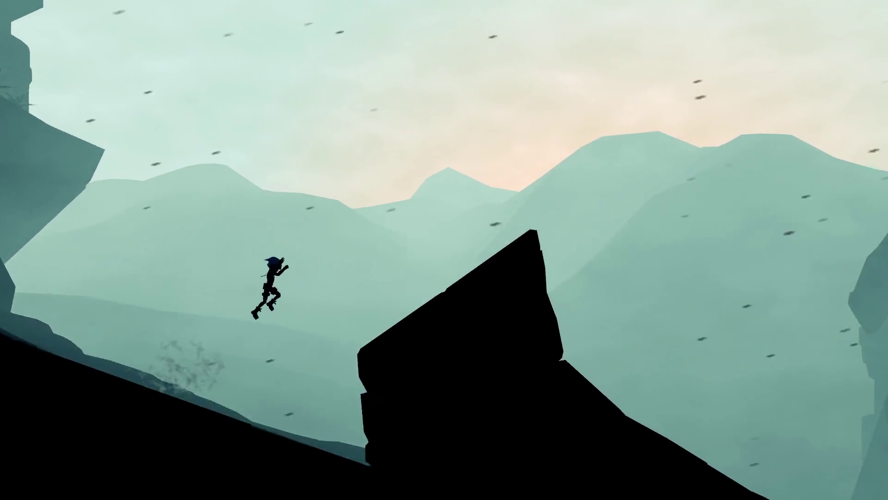
{"action": "key", "text": "space"}
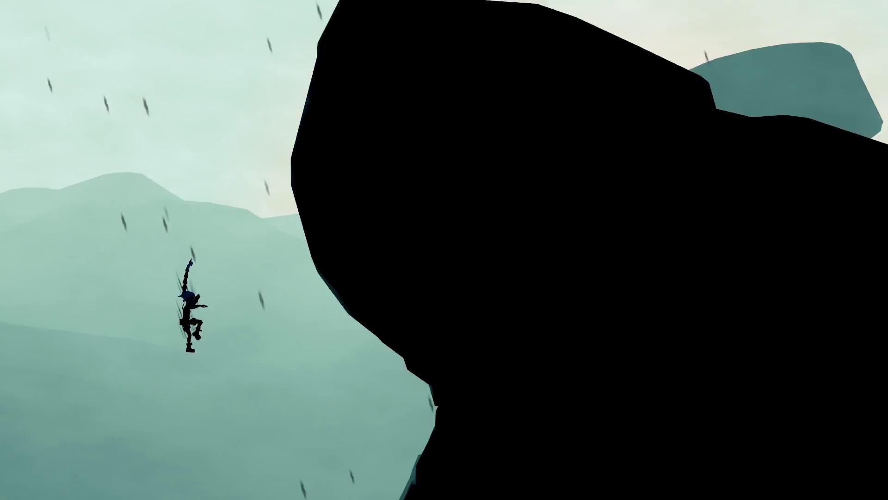
{"action": "key", "text": "space"}
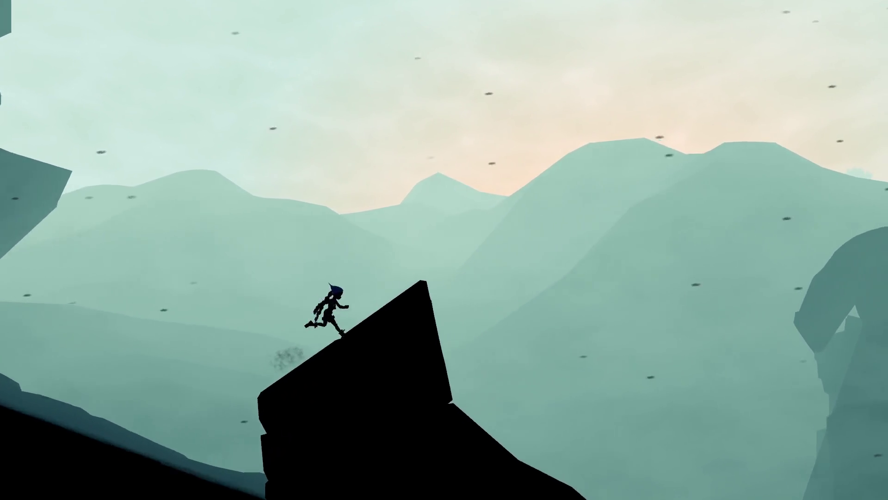
{"action": "key", "text": "space"}
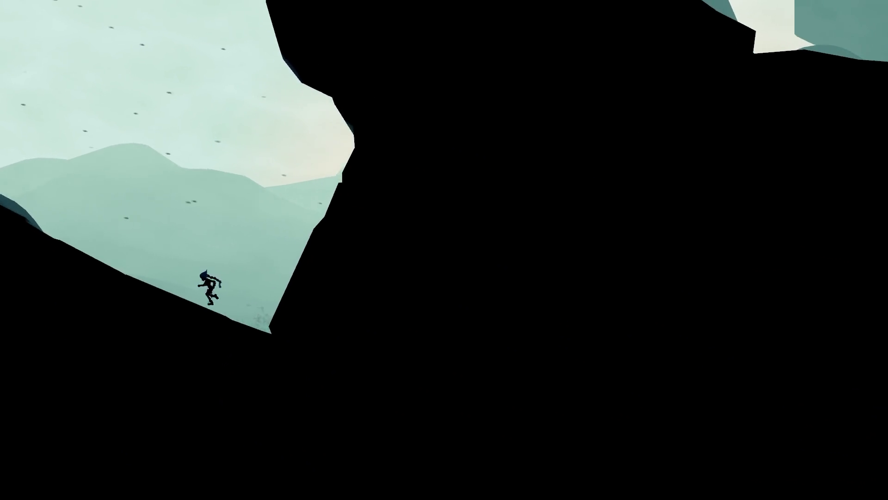
{"action": "key", "text": "space"}
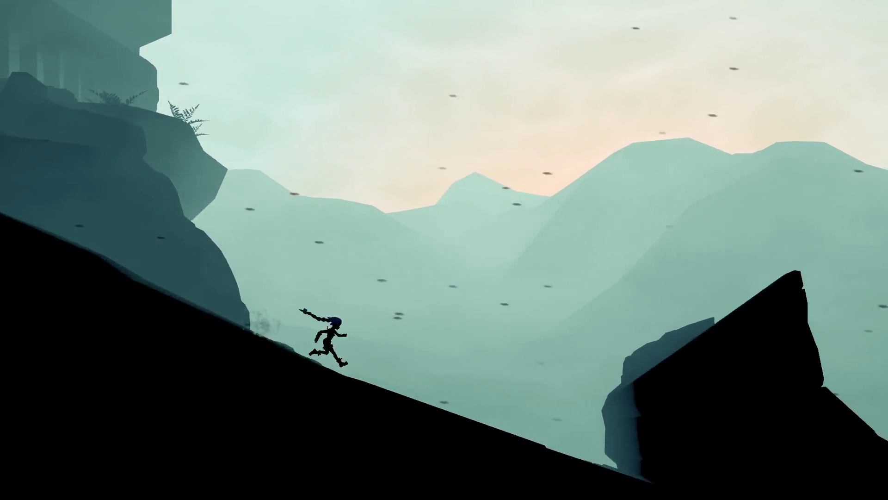
{"action": "key", "text": "space"}
{"action": "key", "text": "space"}
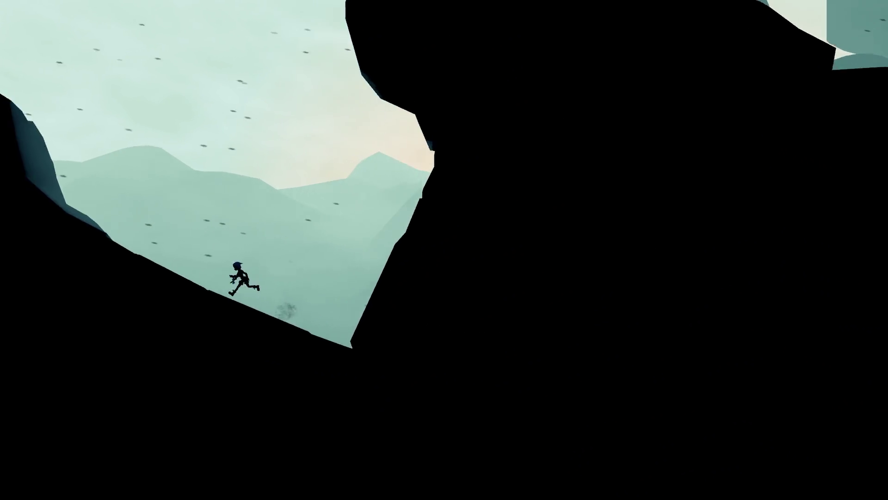
{"action": "key", "text": "space"}
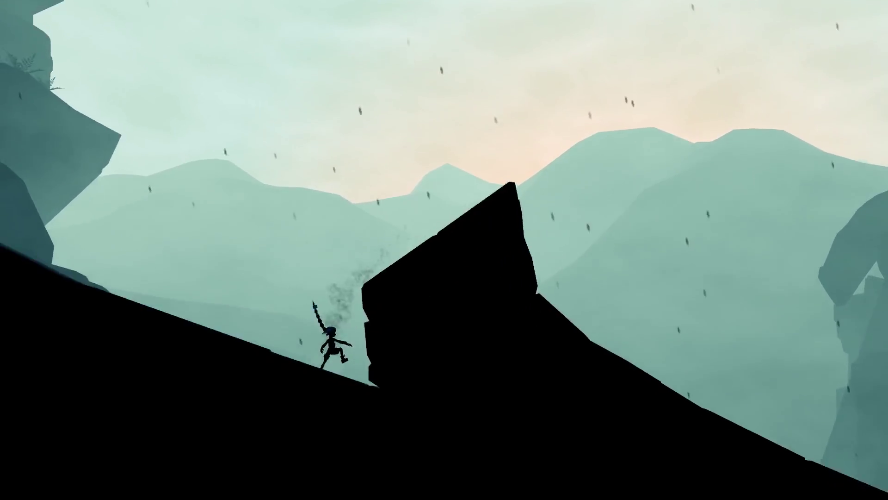
{"action": "key", "text": "space"}
{"action": "key", "text": "space"}
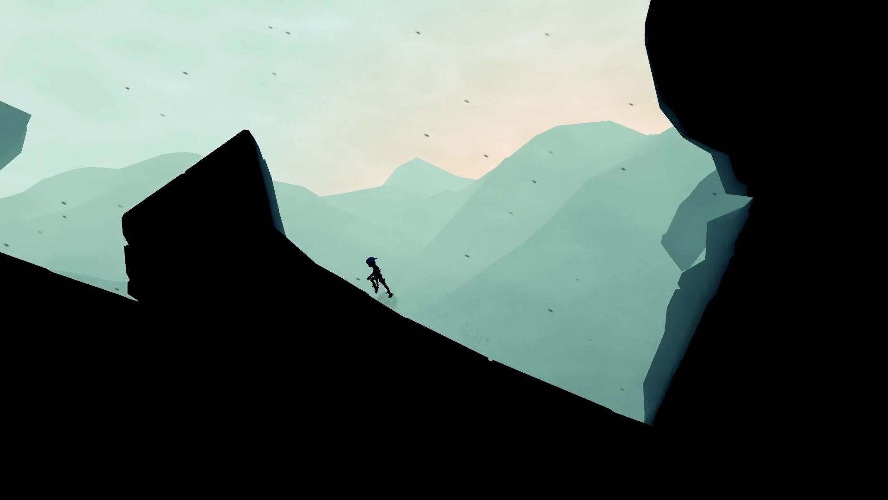
{"action": "key", "text": "space"}
{"action": "key", "text": "space"}
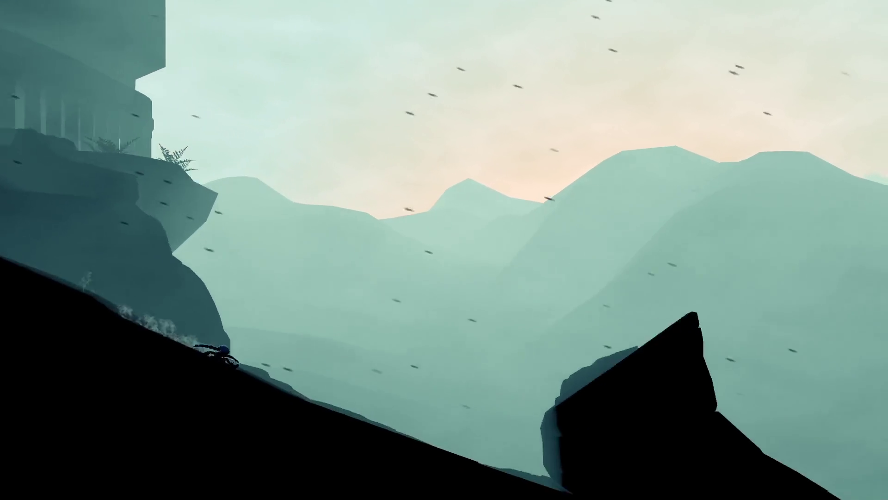
{"action": "key", "text": "space"}
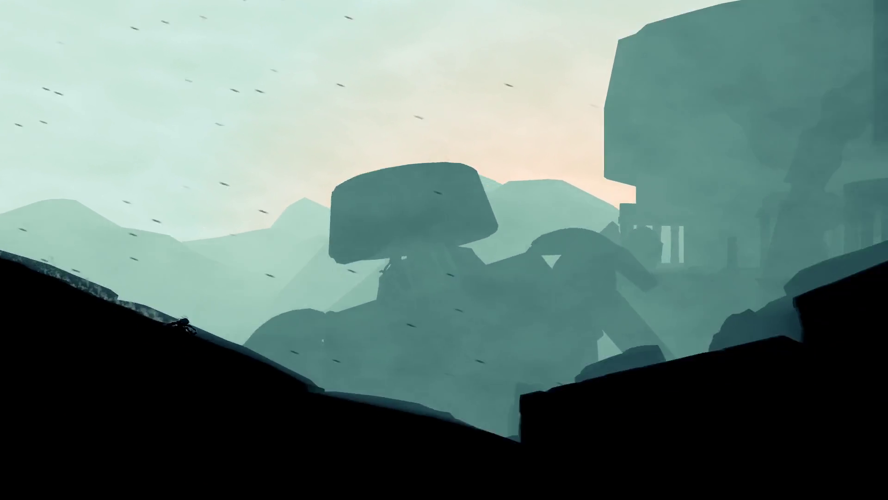
{"action": "key", "text": "space"}
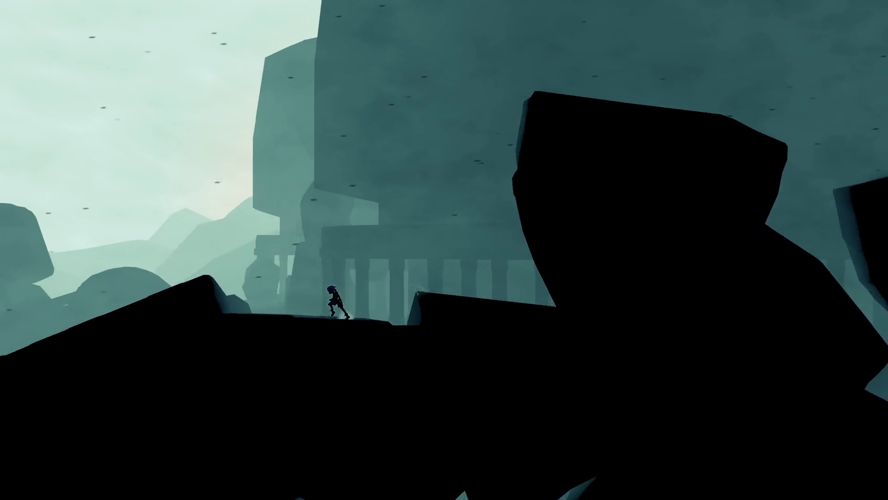
- Jump along the slope crests and ledge, then enter quit in the dev console
{"action": "key", "text": "space"}
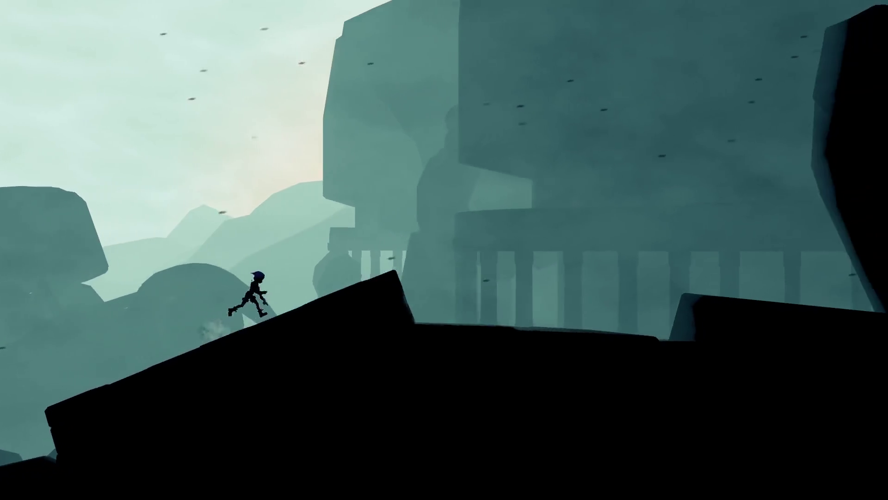
{"action": "key", "text": "space"}
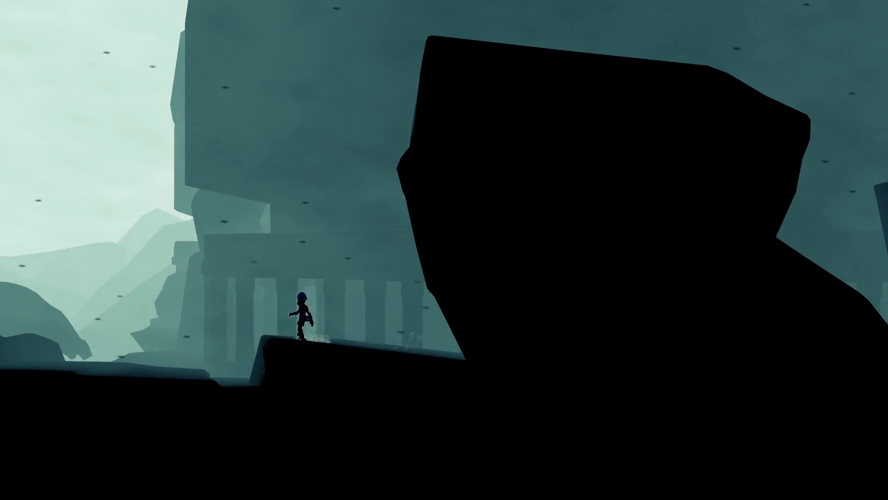
{"action": "key", "text": "space"}
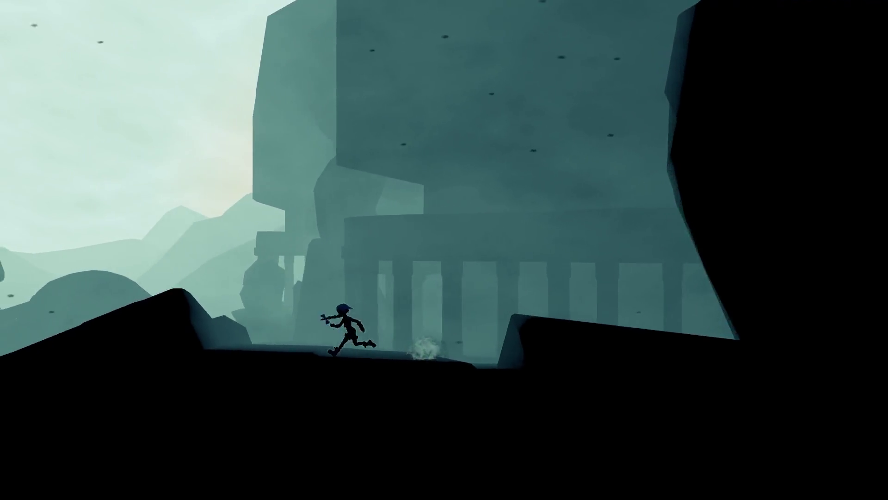
{"action": "key", "text": "space"}
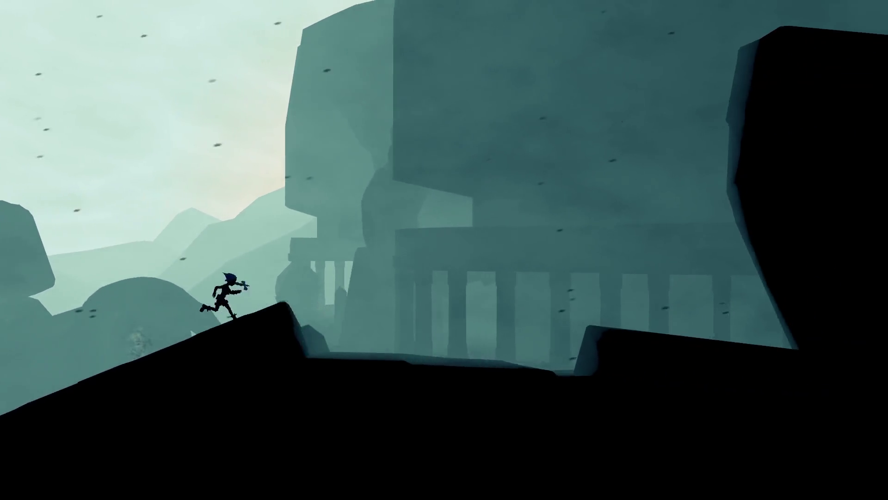
{"action": "key", "text": "space"}
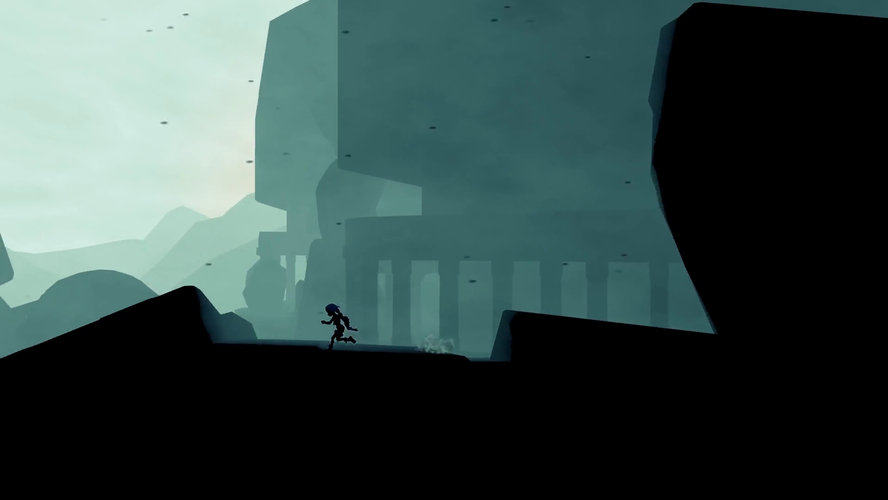
{"action": "key", "text": "space"}
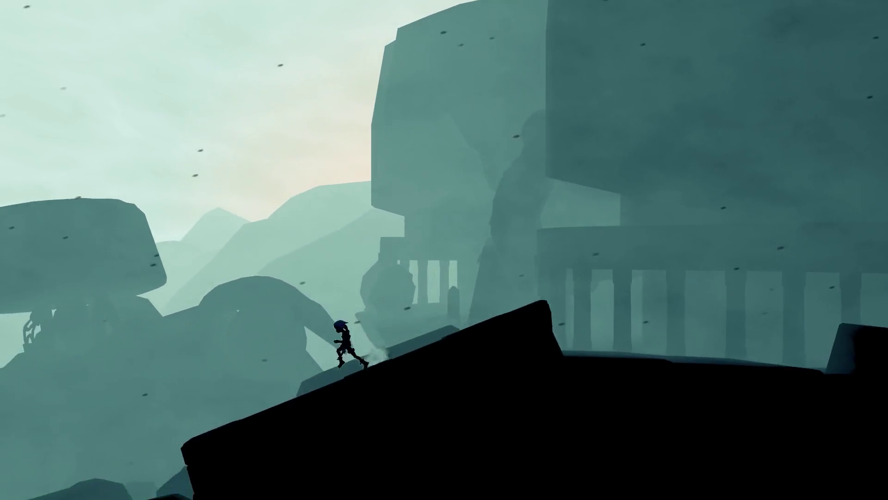
{"action": "key", "text": "space"}
{"action": "key", "text": "space"}
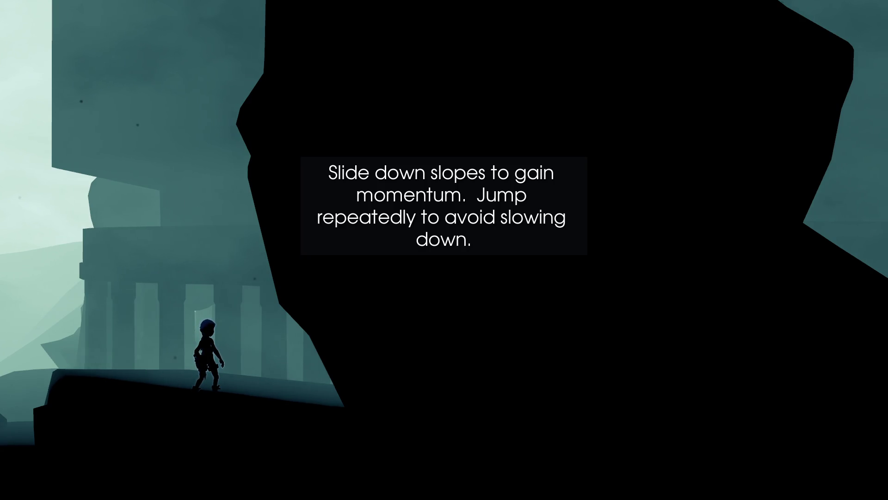
{"action": "key", "text": "Right"}
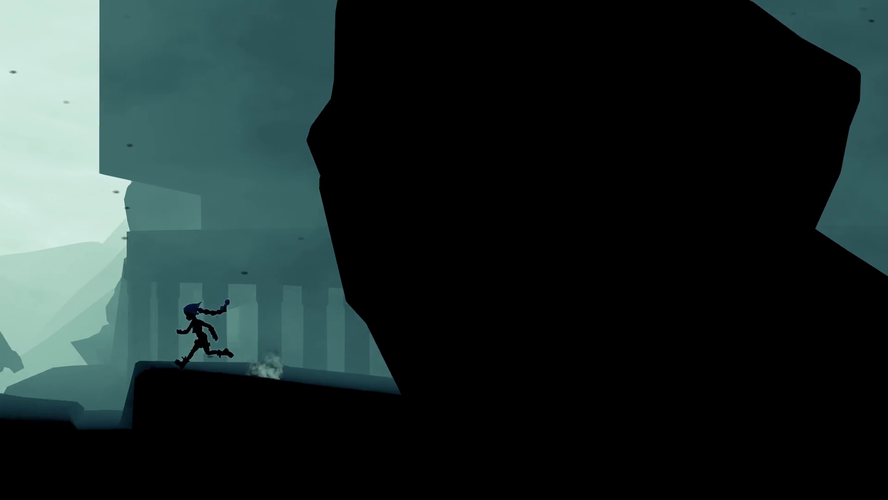
{"action": "key", "text": "space"}
{"action": "key", "text": "Right"}
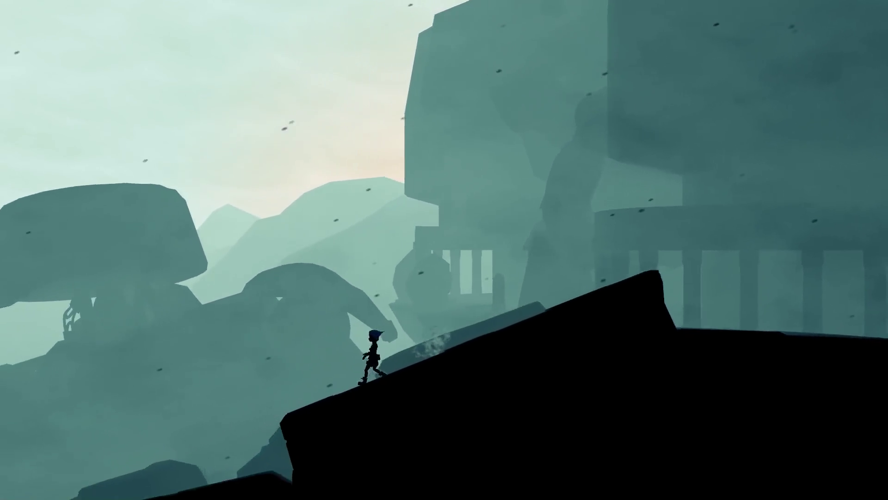
{"action": "key", "text": "grave"}
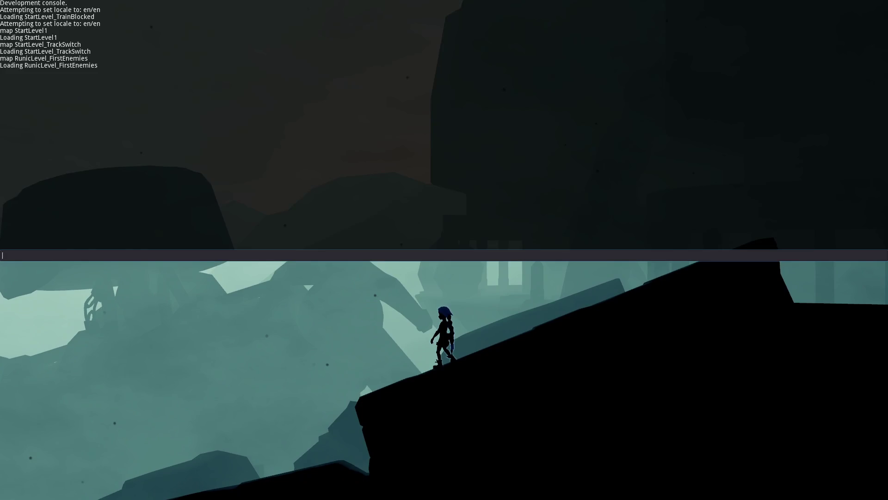
{"action": "type", "text": "quit"}
{"action": "key", "text": "Return"}
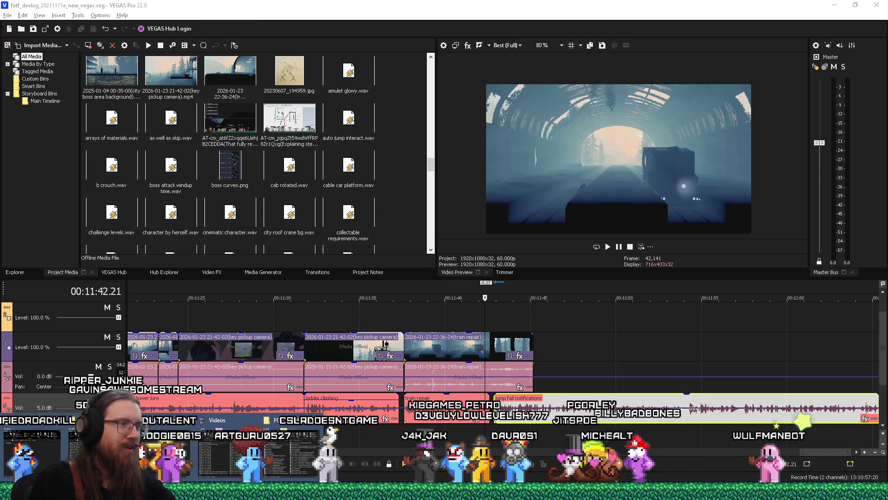
- Open the FOTF_Devlog_20211111 project folder and the Videos folder, bringing Videos to the front
{"action": "left_click", "coordinate": [300, 470]}
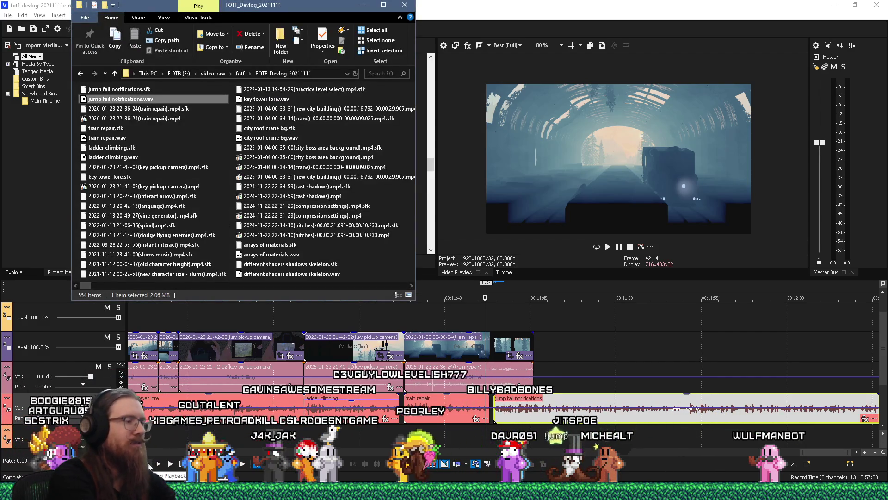
{"action": "left_click", "coordinate": [537, 445]}
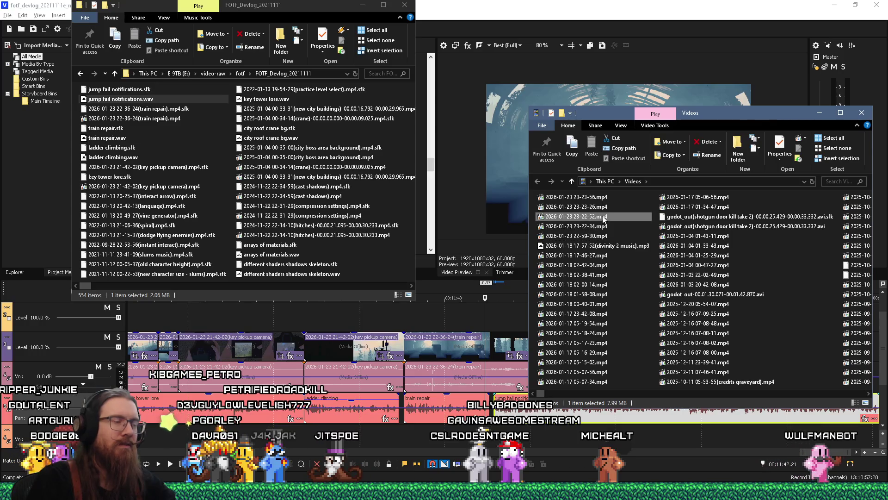
{"action": "left_click", "coordinate": [769, 124]}
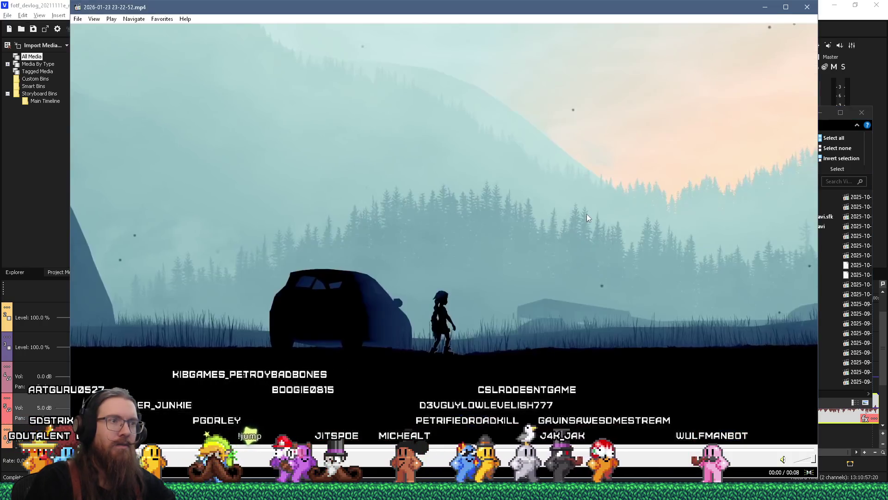
- Close the player and LosslessCut, then add '(hold jump notification)' to the new clip's file name
{"action": "left_click", "coordinate": [810, 8]}
{"action": "left_click", "coordinate": [712, 21]}
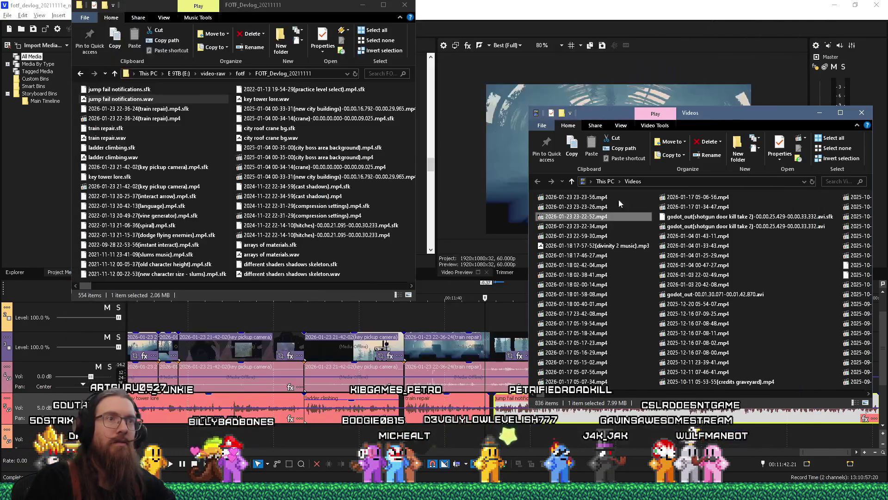
{"action": "right_click", "coordinate": [596, 221]}
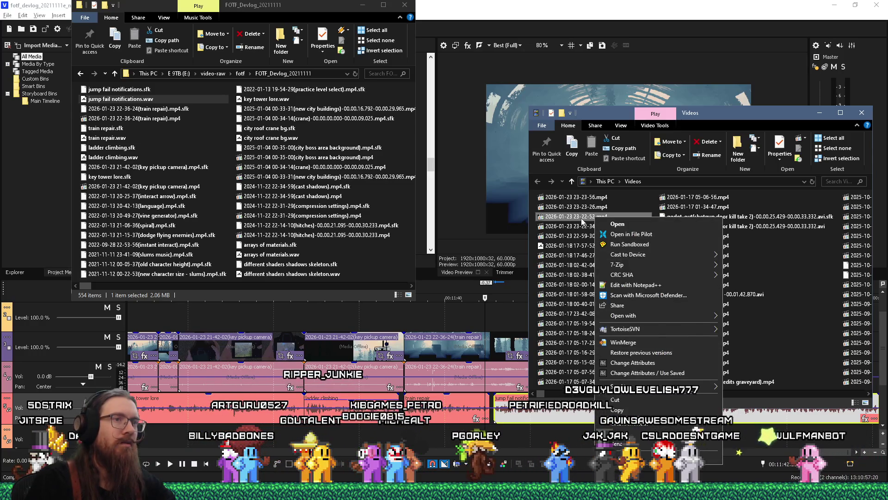
{"action": "left_click", "coordinate": [594, 222]}
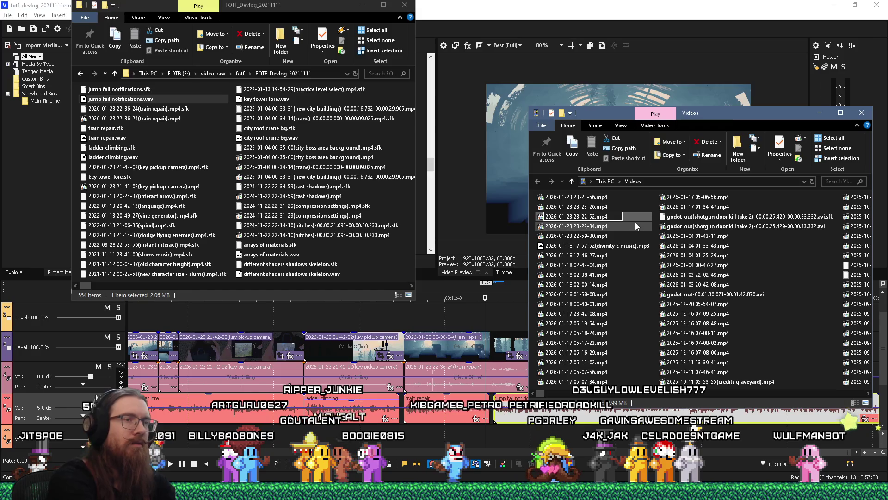
{"action": "type", "text": "(hold jump "}
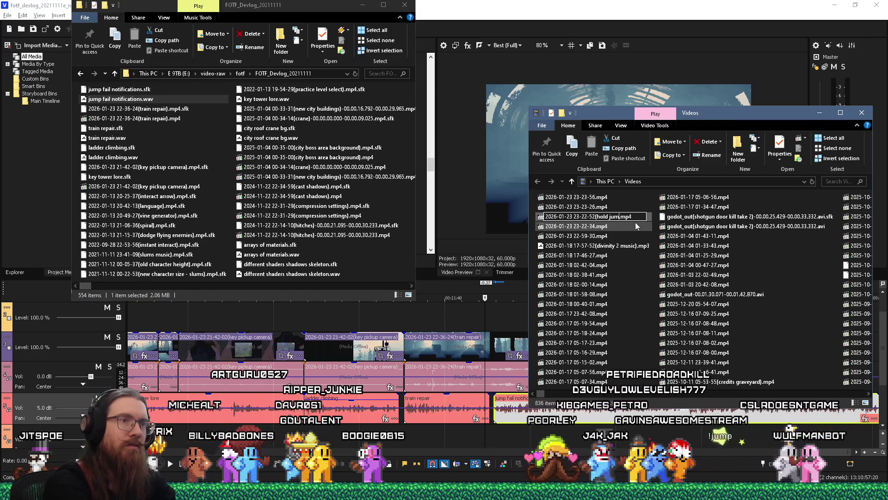
{"action": "type", "text": "notifica"}
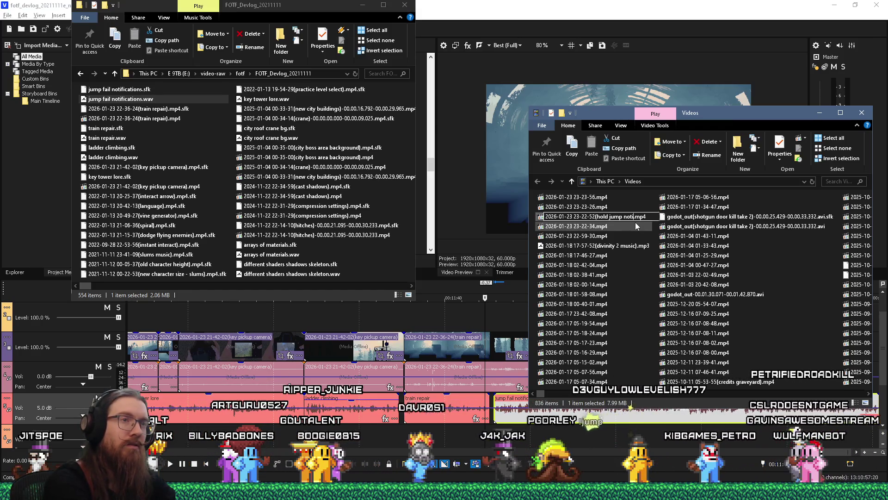
{"action": "type", "text": "tion)"}
{"action": "key", "text": "Return"}
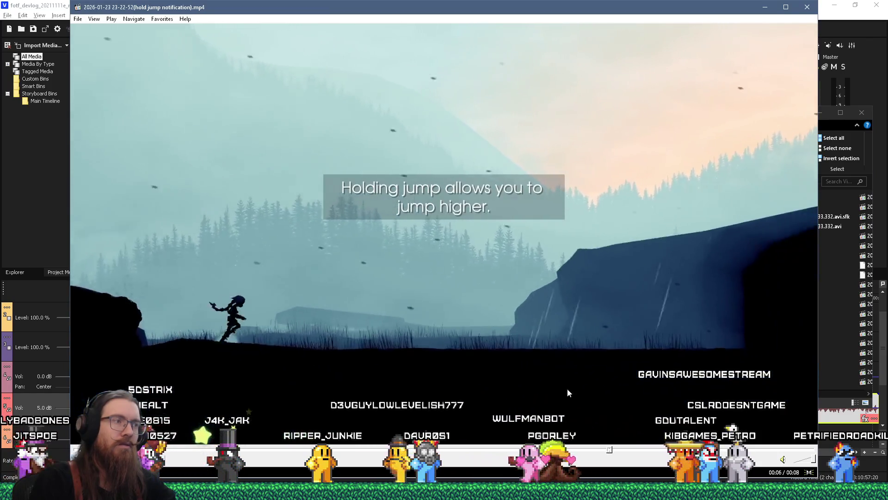
{"action": "left_click", "coordinate": [807, 6]}
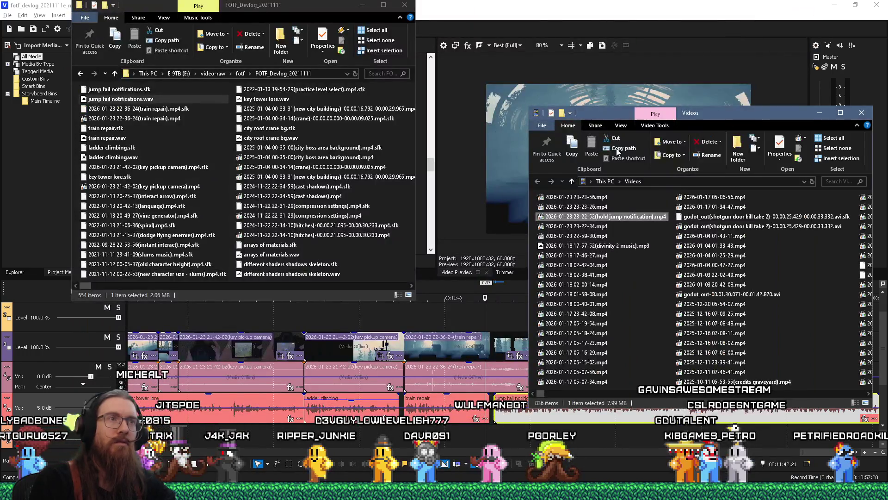
{"action": "key", "text": "alt+Tab"}
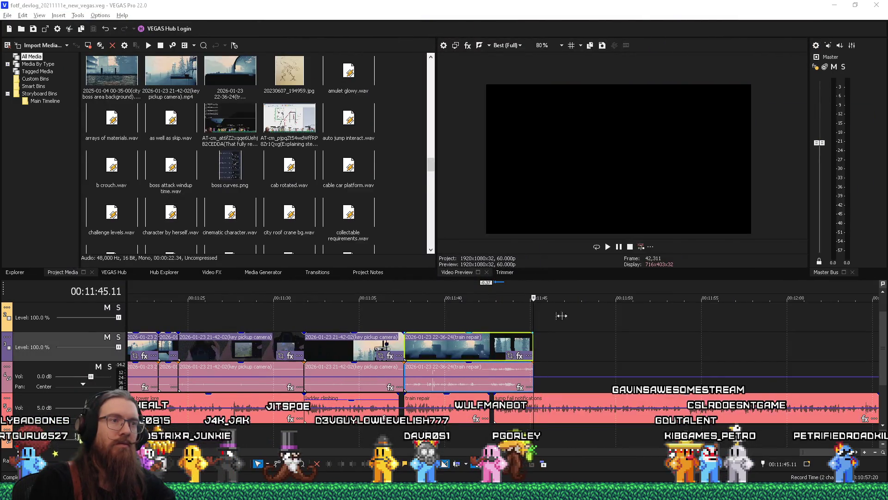
- Move the renamed clip from Videos into the FOTF_Devlog_20211111 folder
{"action": "key", "text": "alt+Tab"}
{"action": "right_click", "coordinate": [613, 217]}
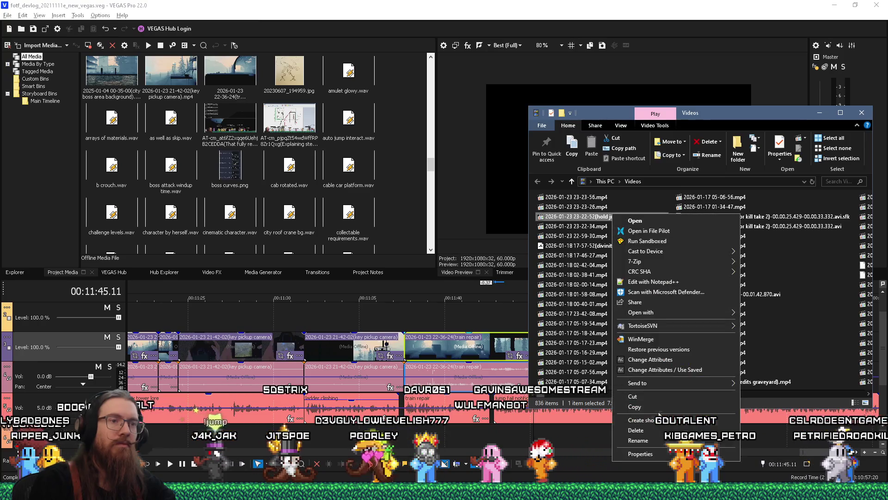
{"action": "left_click", "coordinate": [659, 399]}
{"action": "key", "text": "alt+Tab"}
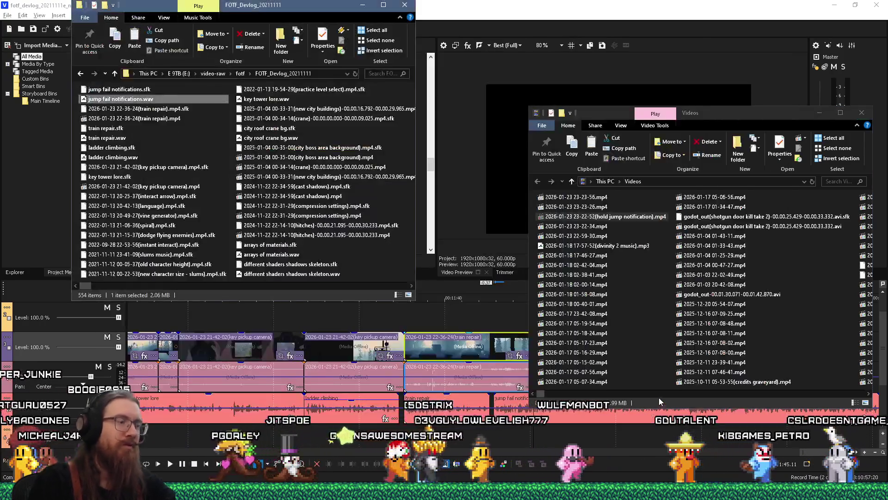
{"action": "key", "text": "ctrl+v"}
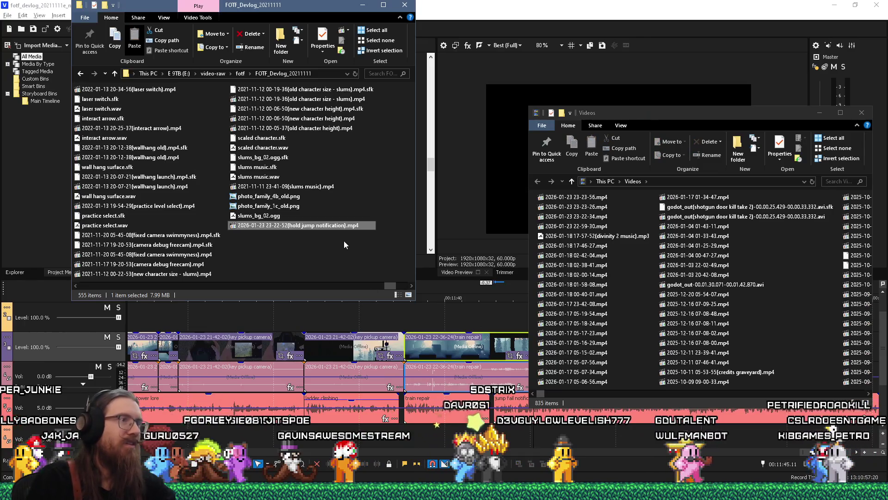
- Place the hold jump notification clip on the VEGAS Pro timeline at 11:45
{"action": "left_click", "coordinate": [466, 140]}
{"action": "key", "text": "alt+Tab"}
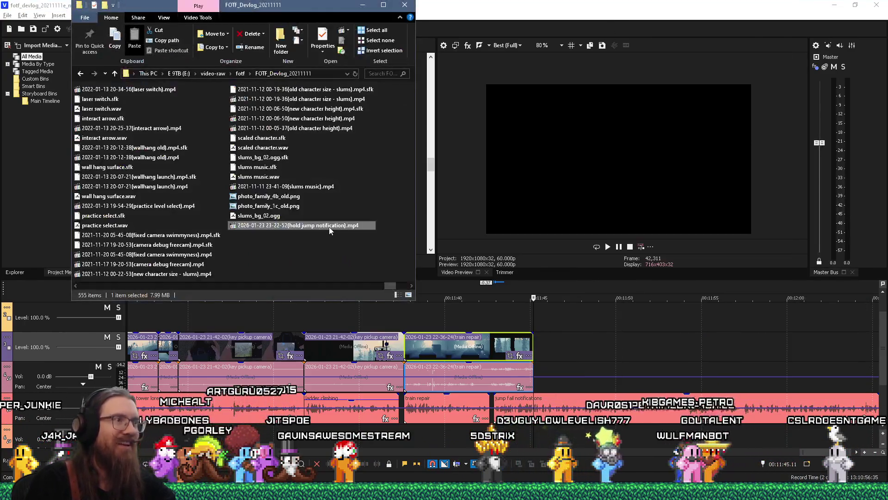
{"action": "left_click_drag", "start_coordinate": [565, 339], "coordinate": [539, 345]}
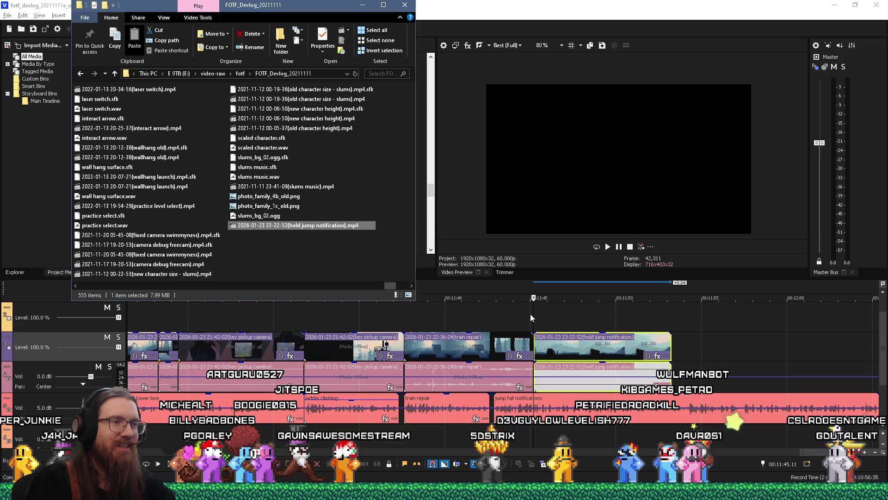
{"action": "left_click", "coordinate": [530, 315]}
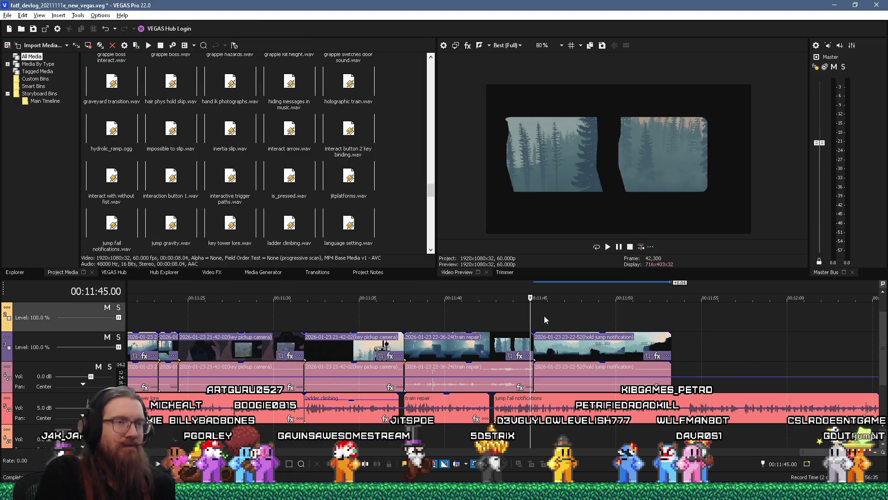
- Trim the start of the hold jump notification clip and preview the cut
{"action": "scroll", "coordinate": [544, 316], "scroll_direction": "up", "scroll_amount": 3}
{"action": "key", "text": "space"}
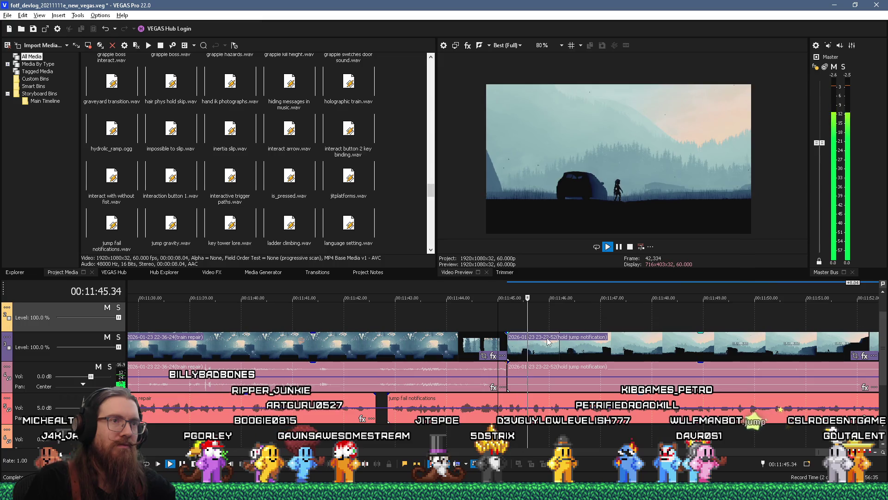
{"action": "mouse_move", "coordinate": [508, 347]}
{"action": "left_mouse_down"}
{"action": "mouse_move", "coordinate": [629, 348]}
{"action": "mouse_move", "coordinate": [545, 354]}
{"action": "left_mouse_up"}
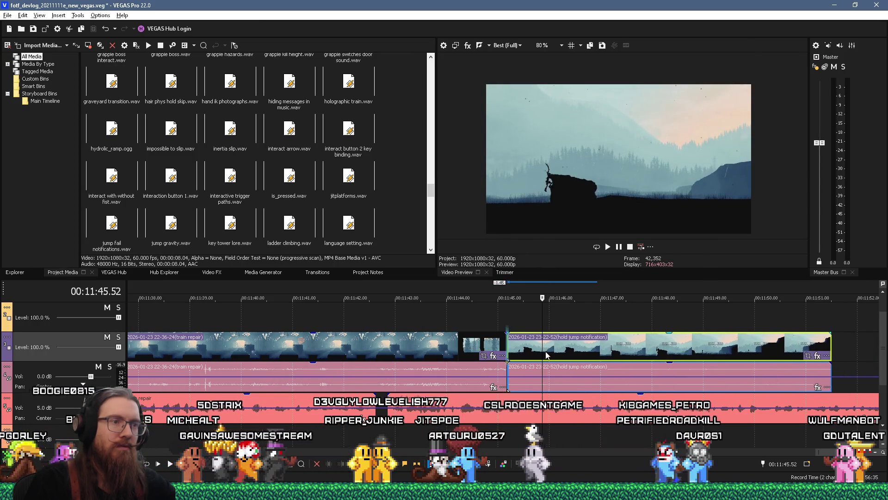
{"action": "left_click", "coordinate": [454, 322]}
{"action": "key", "text": "space"}
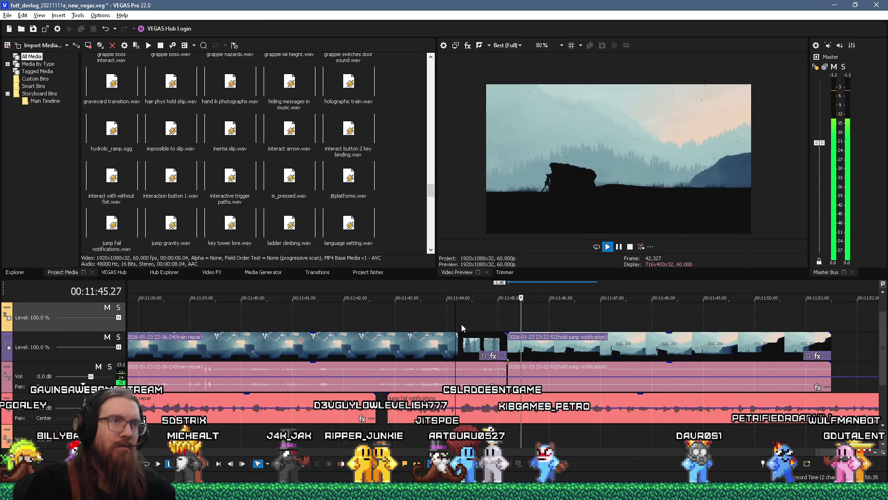
{"action": "key", "text": "space"}
- Shorten the train repair clip's end and slide the hold jump clip against it
{"action": "left_click_drag", "start_coordinate": [505, 346], "coordinate": [453, 346]}
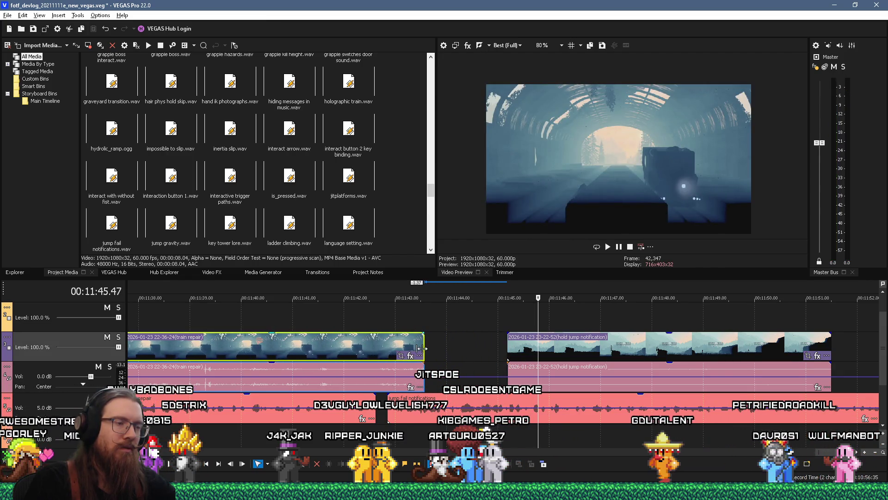
{"action": "left_click_drag", "start_coordinate": [514, 347], "coordinate": [430, 346]}
{"action": "left_click", "coordinate": [384, 326]}
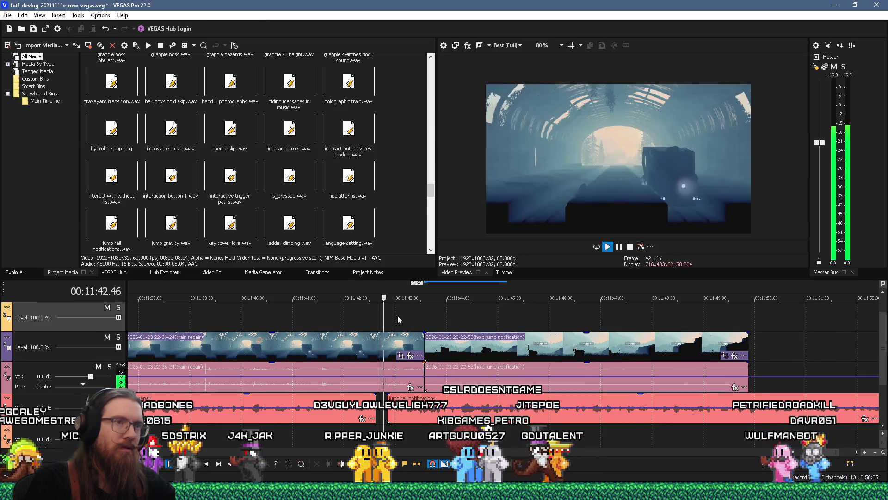
- Preview the join, then move the hold jump clip right, leaving a gap, and replay
{"action": "key", "text": "space"}
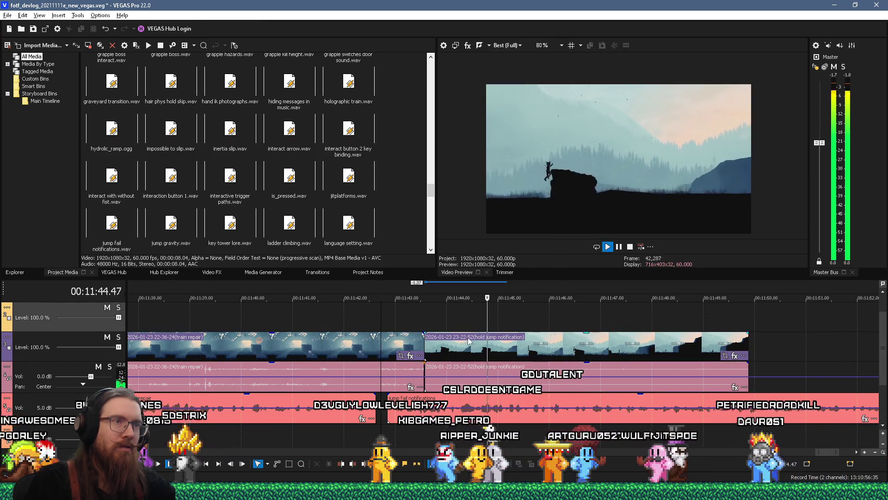
{"action": "key", "text": "Return"}
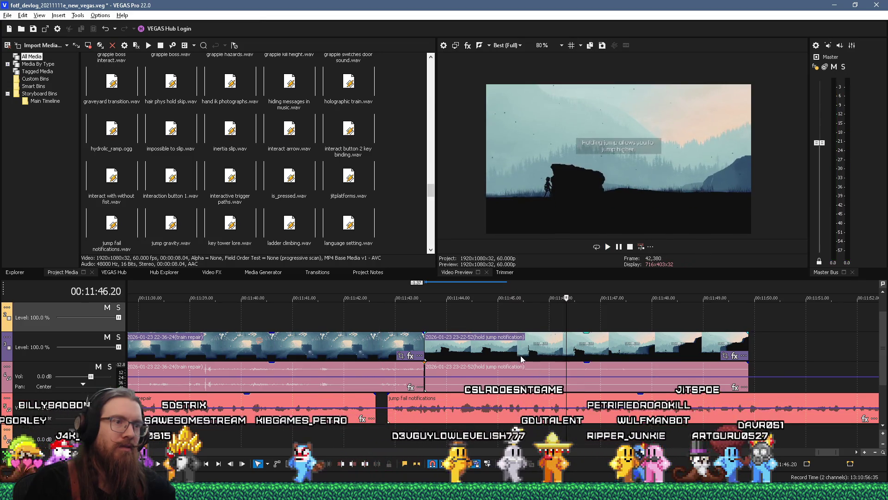
{"action": "left_click_drag", "start_coordinate": [521, 359], "coordinate": [570, 359]}
{"action": "left_click", "coordinate": [476, 320]}
{"action": "key", "text": "space"}
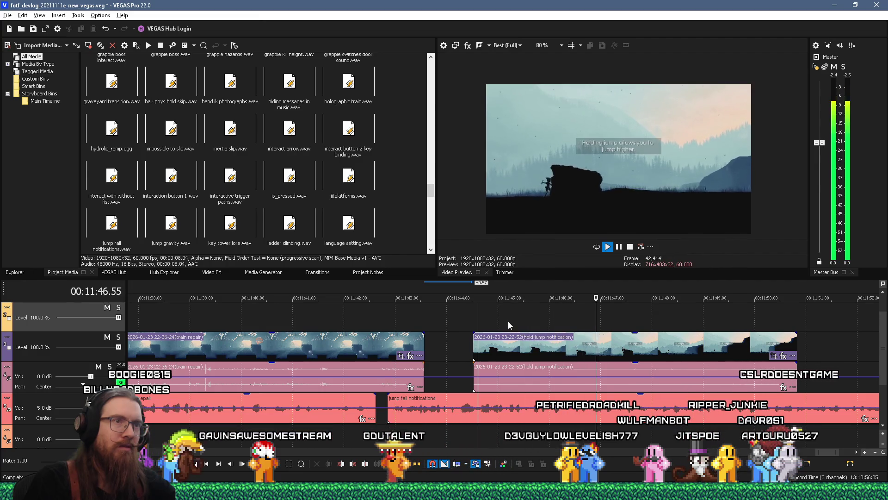
{"action": "key", "text": "Return"}
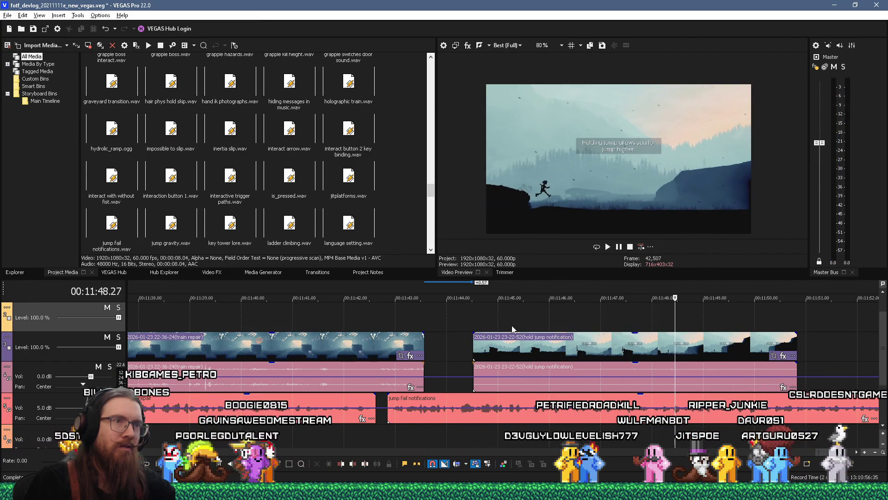
{"action": "key", "text": "space"}
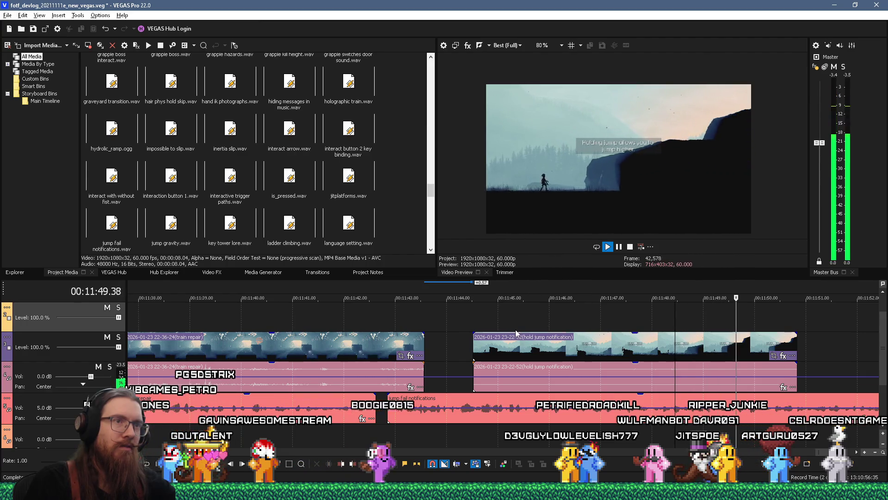
- Shorten the hold jump clip's end, extend train repair to meet it, and preview the join
{"action": "left_click_drag", "start_coordinate": [797, 348], "coordinate": [761, 354]}
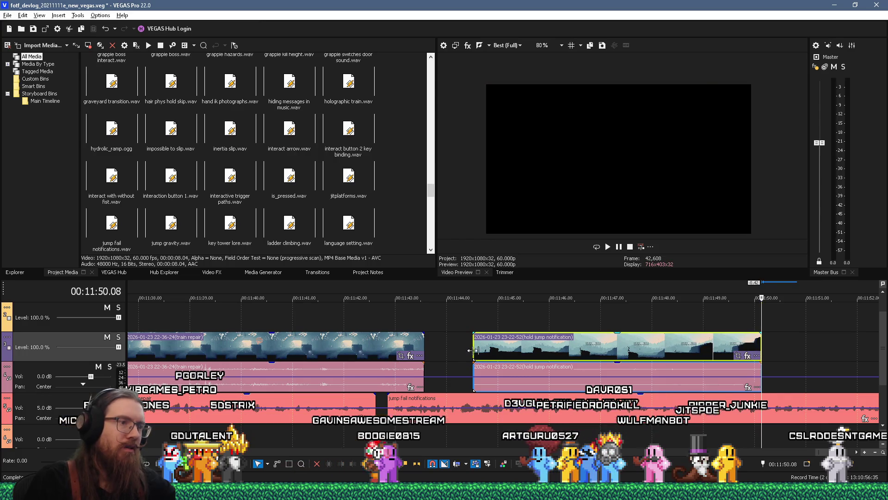
{"action": "left_click_drag", "start_coordinate": [423, 348], "coordinate": [473, 348]}
{"action": "left_click", "coordinate": [452, 317]}
{"action": "key", "text": "space"}
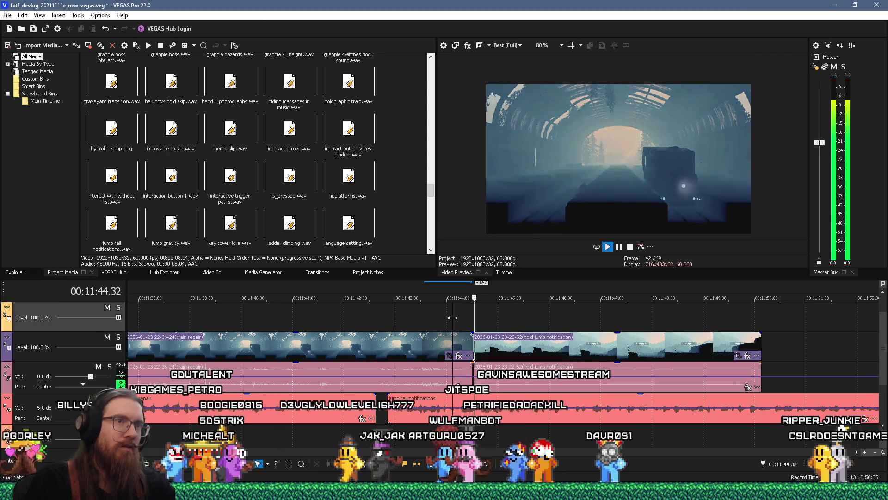
{"action": "key", "text": "Return"}
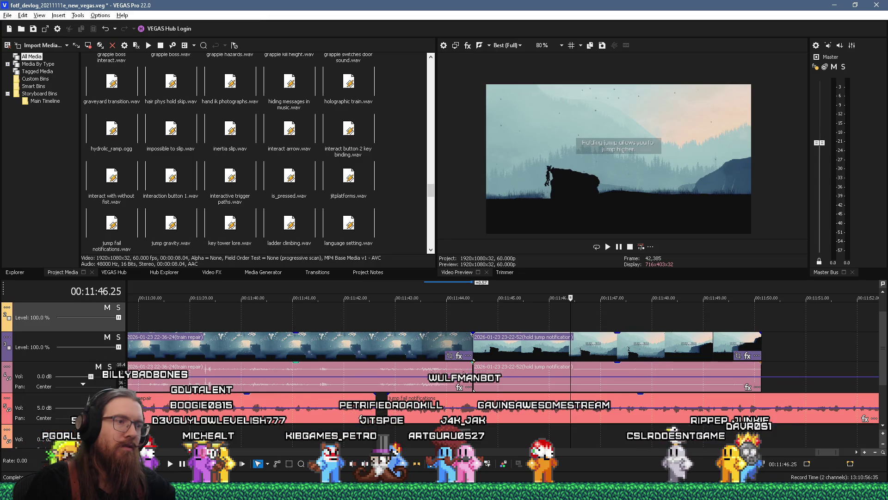
- Overlap the train repair audio with the hold jump notification audio to create a crossfade
{"action": "left_click", "coordinate": [463, 374]}
{"action": "left_click", "coordinate": [476, 372]}
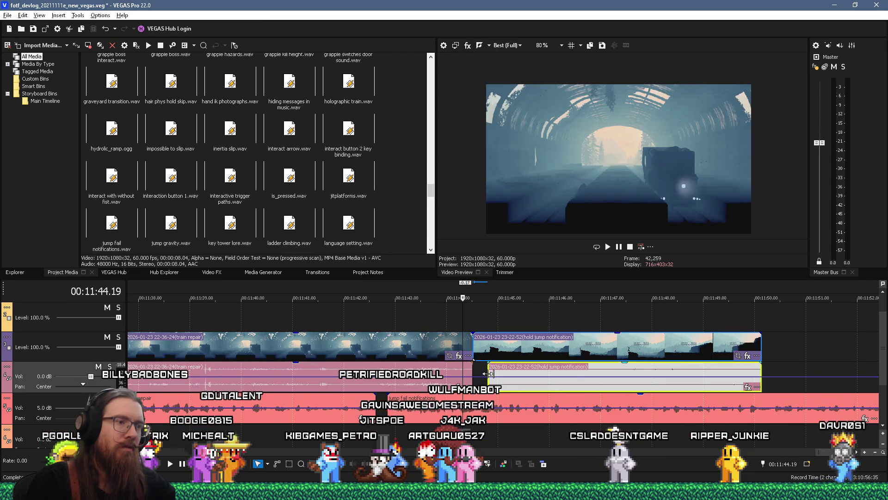
{"action": "mouse_move", "coordinate": [473, 373]}
{"action": "left_mouse_down"}
{"action": "mouse_move", "coordinate": [495, 373]}
{"action": "mouse_move", "coordinate": [475, 370]}
{"action": "left_mouse_up"}
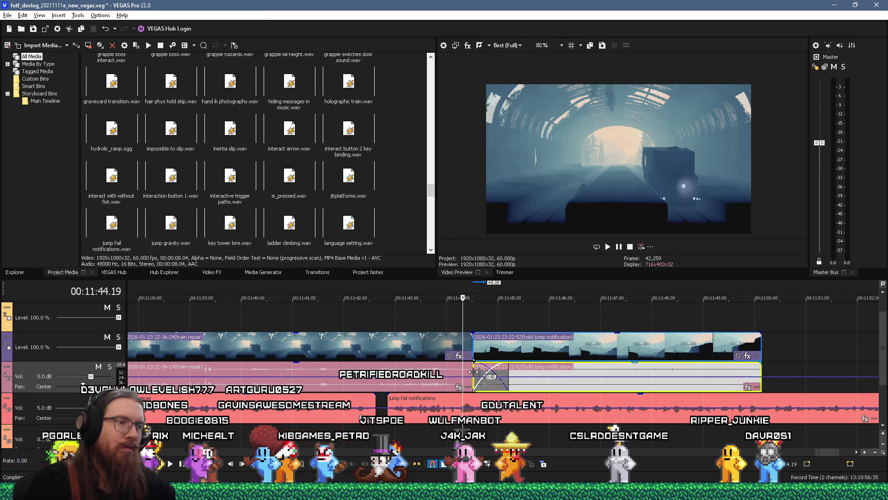
- Play back the crossfade, then switch to the FOTF_Devlog_20211111 folder in File Explorer
{"action": "left_click", "coordinate": [460, 321]}
{"action": "key", "text": "space"}
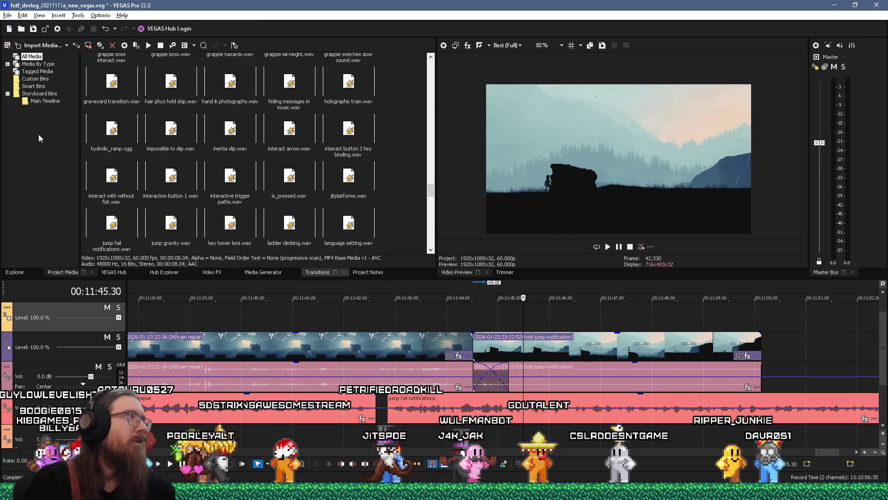
{"action": "key", "text": "alt+Tab"}
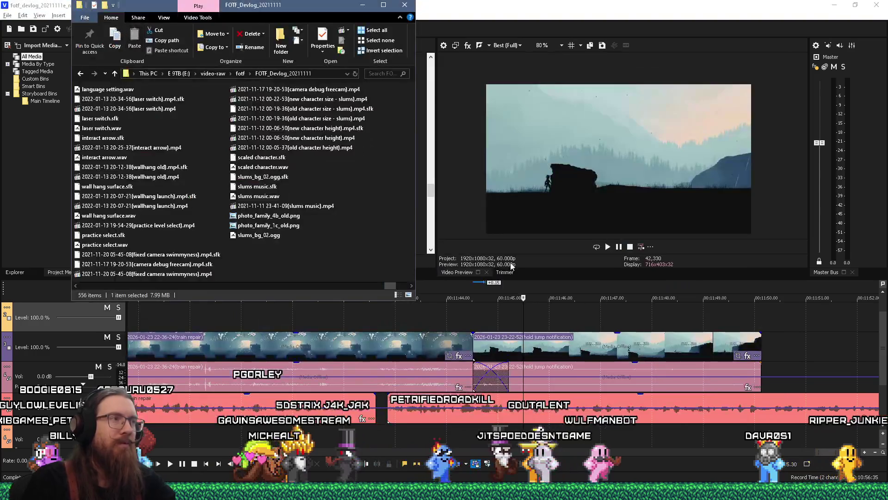
{"action": "scroll", "coordinate": [288, 238], "scroll_direction": "down", "scroll_amount": 5}
{"action": "key", "text": "alt+Tab"}
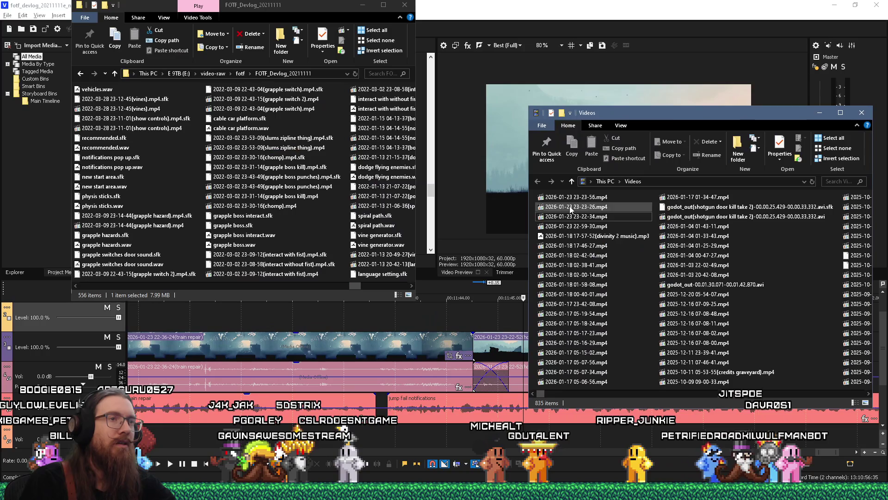
{"action": "left_click", "coordinate": [574, 208]}
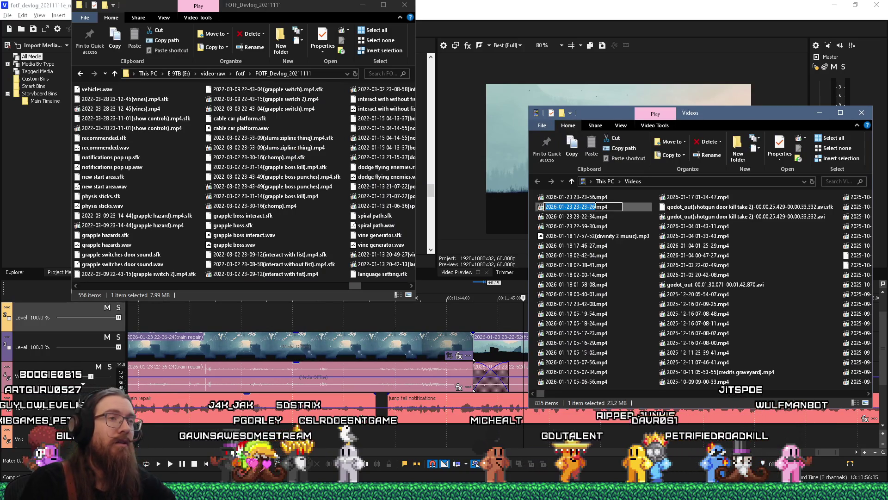
{"action": "left_click", "coordinate": [596, 206]}
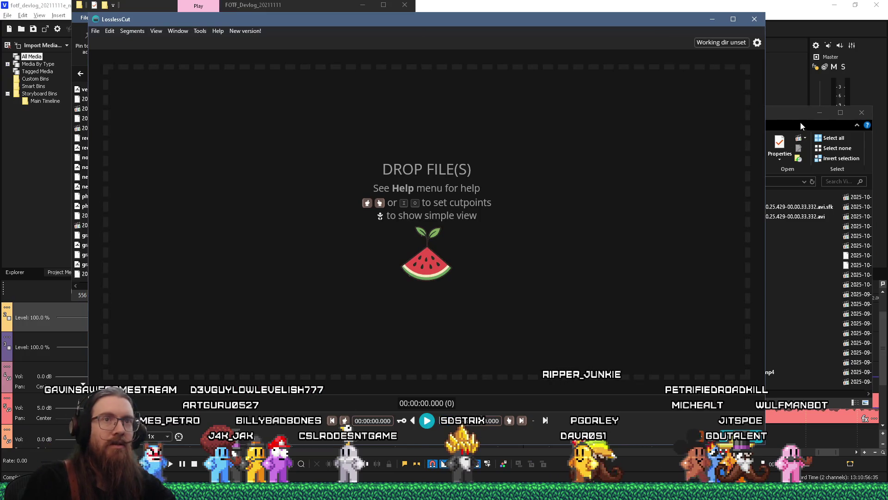
{"action": "left_click", "coordinate": [801, 125]}
{"action": "mouse_move", "coordinate": [740, 207]}
{"action": "left_mouse_down"}
{"action": "mouse_move", "coordinate": [490, 203]}
{"action": "mouse_move", "coordinate": [426, 211]}
{"action": "left_mouse_up"}
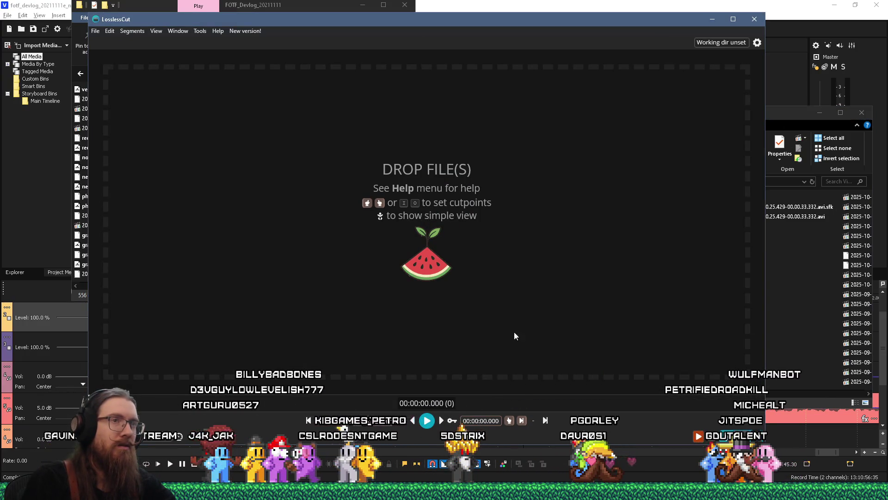
- Load the ramp jump tip recording into LosslessCut and set its start point at 4.223
{"action": "left_click", "coordinate": [777, 112]}
{"action": "left_click_drag", "start_coordinate": [623, 212], "coordinate": [477, 204]}
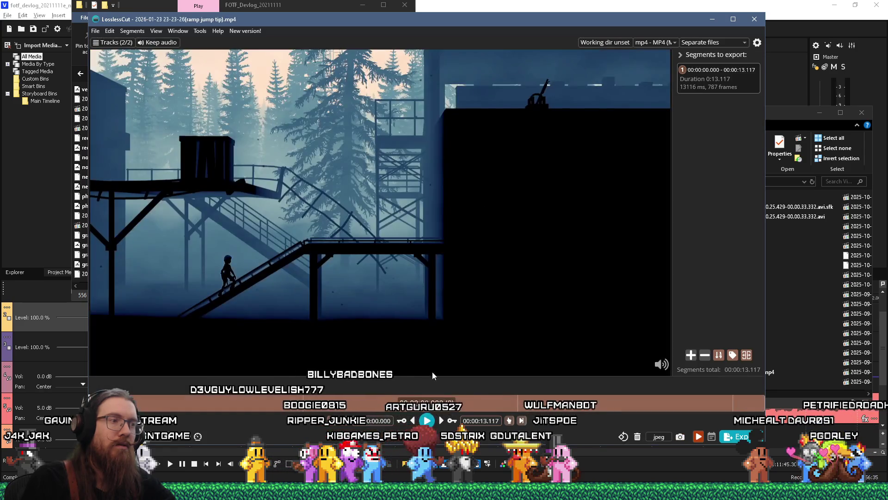
{"action": "left_click", "coordinate": [427, 421]}
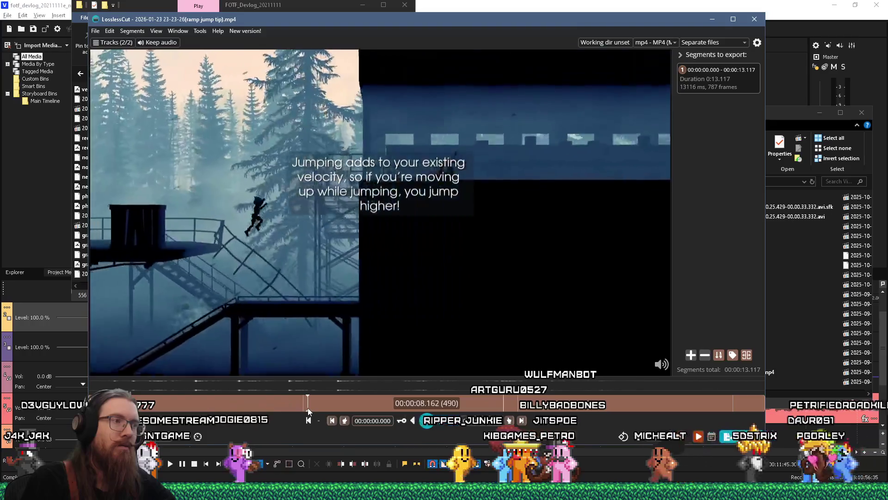
{"action": "left_click", "coordinate": [309, 407]}
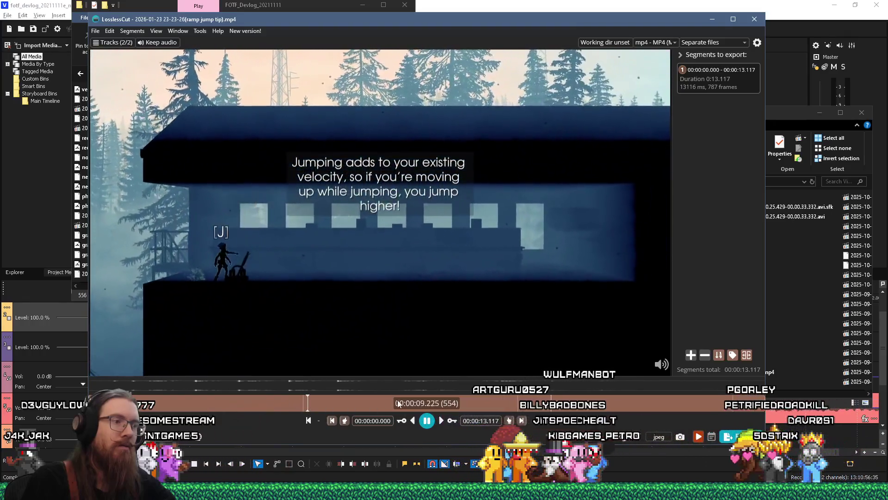
{"action": "left_click", "coordinate": [307, 405]}
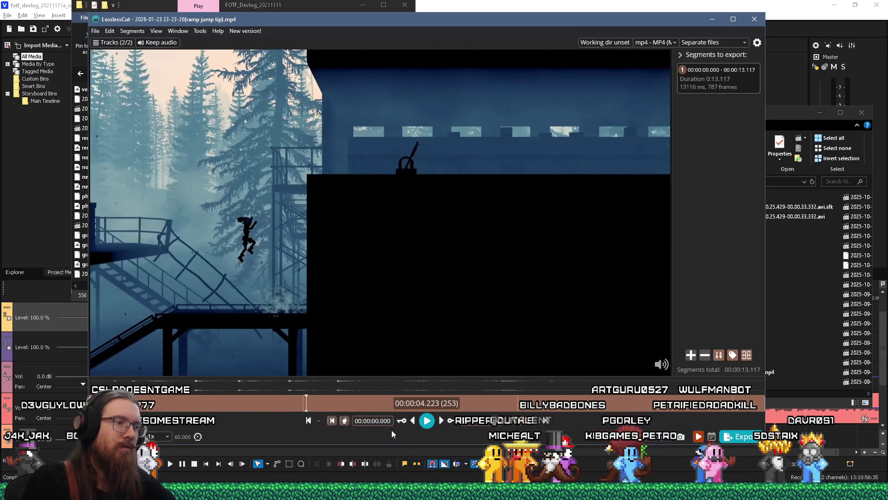
{"action": "left_click", "coordinate": [331, 420]}
- Set the end point at 9.489, export the 5.266-second segment, and cut the exported file
{"action": "left_click", "coordinate": [426, 421]}
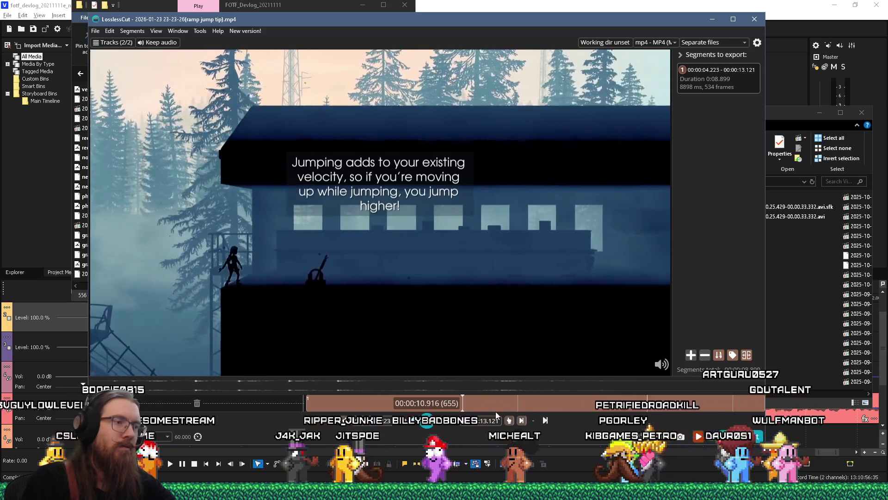
{"action": "left_click", "coordinate": [427, 420]}
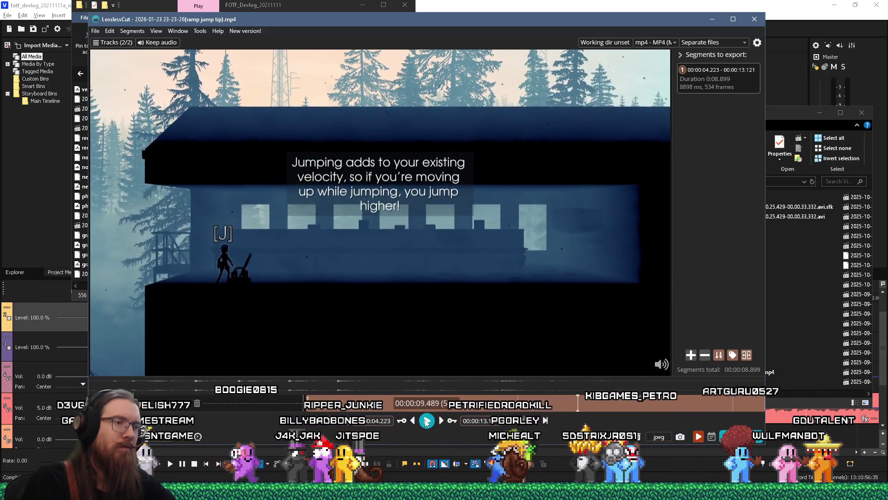
{"action": "left_click", "coordinate": [522, 420]}
{"action": "key", "text": "e"}
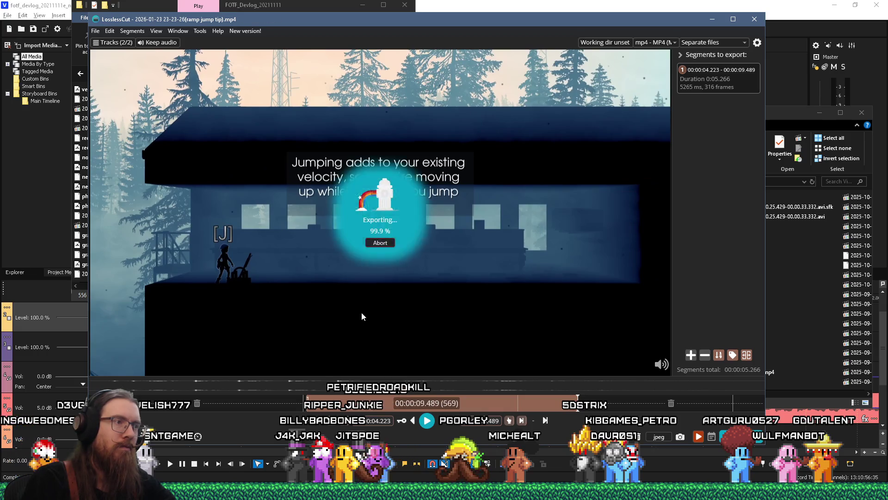
{"action": "key", "text": "Return"}
{"action": "key", "text": "ctrl+x"}
{"action": "right_click", "coordinate": [347, 225]}
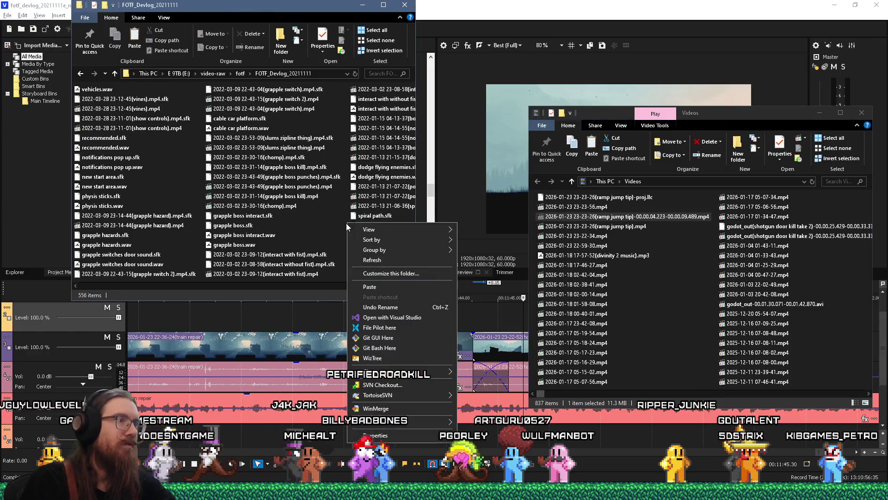
- Paste the trimmed ramp jump tip clip (11.3 MB) into the FOTF_Devlog_20211111 folder
{"action": "left_click", "coordinate": [390, 291]}
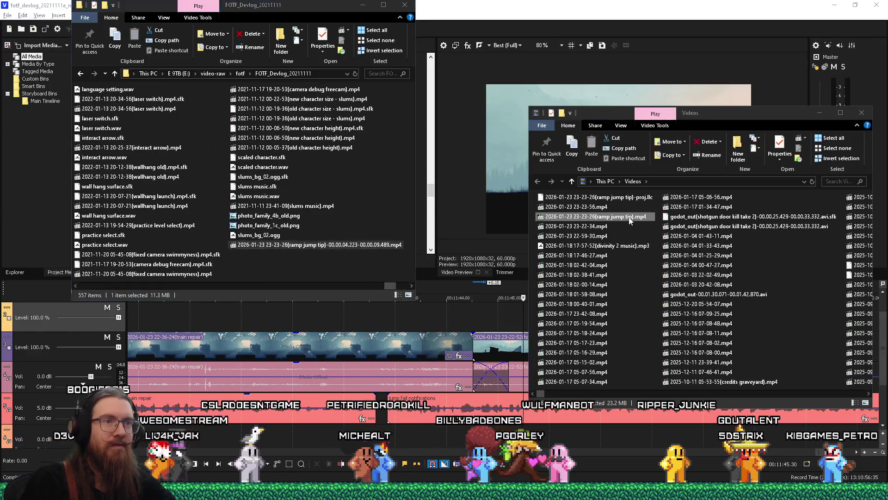
{"action": "right_click", "coordinate": [629, 217]}
{"action": "key", "text": "Escape"}
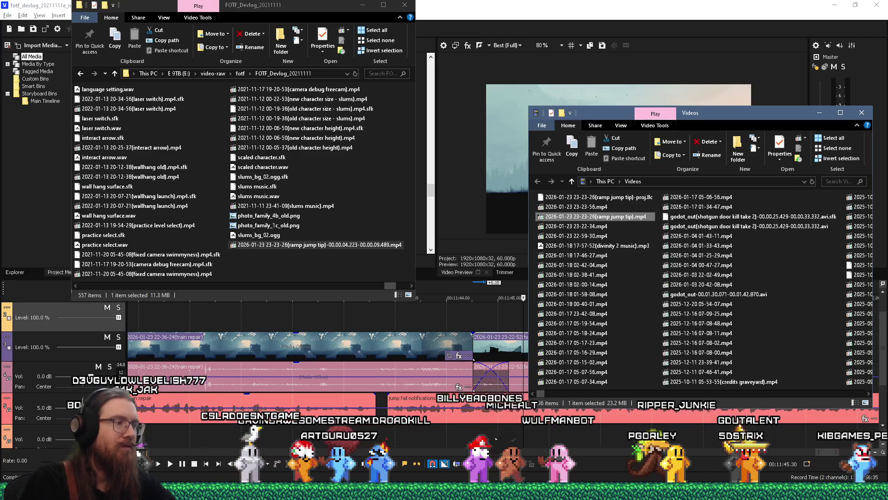
- Close the loaded recording in LosslessCut and quit the program
{"action": "key", "text": "alt+Tab"}
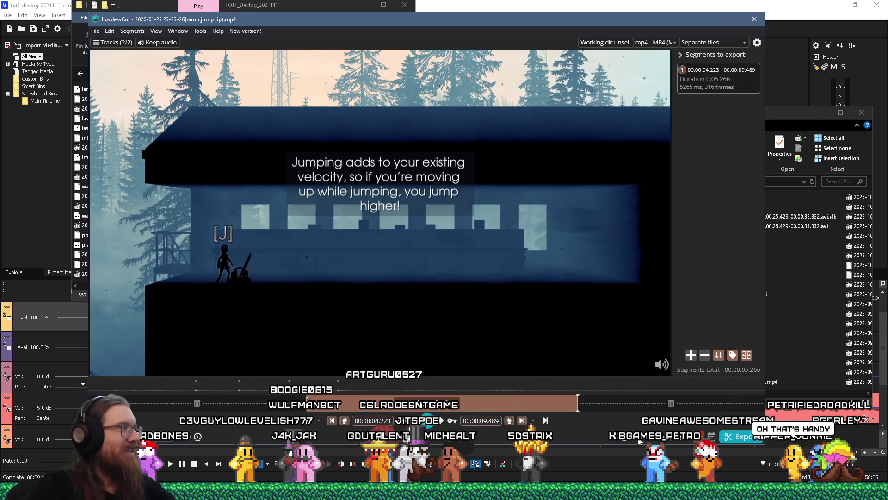
{"action": "key", "text": "ctrl+BackSpace"}
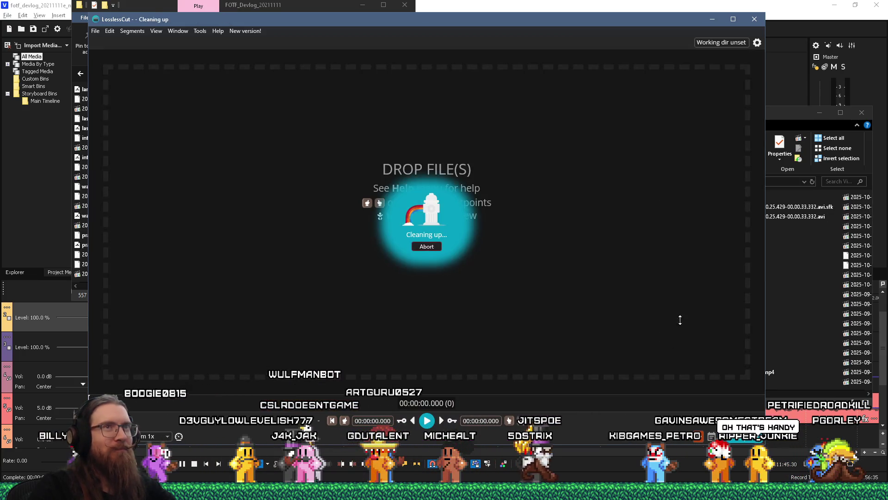
{"action": "left_click", "coordinate": [713, 19]}
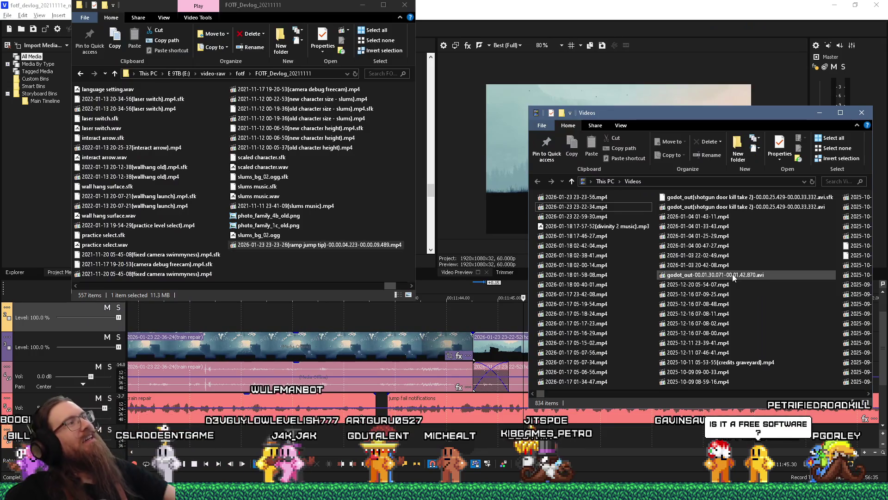
{"action": "mouse_move", "coordinate": [733, 278]}
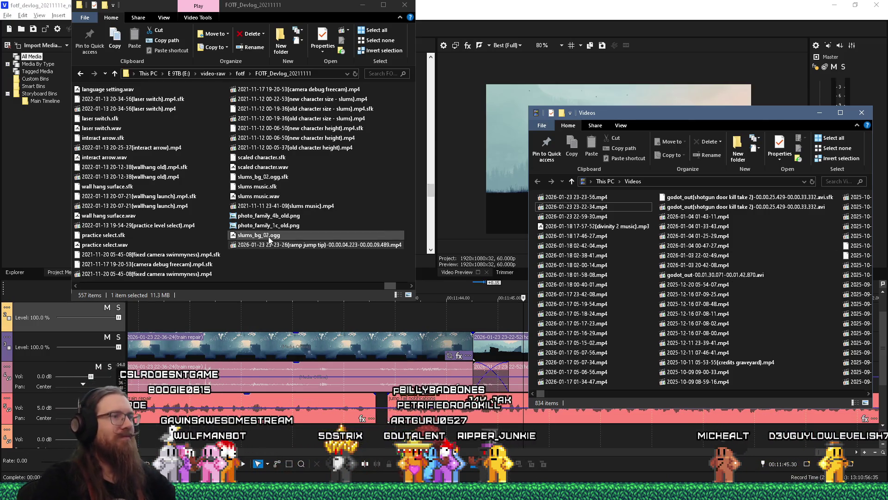
{"action": "left_click_drag", "start_coordinate": [387, 284], "coordinate": [74, 288]}
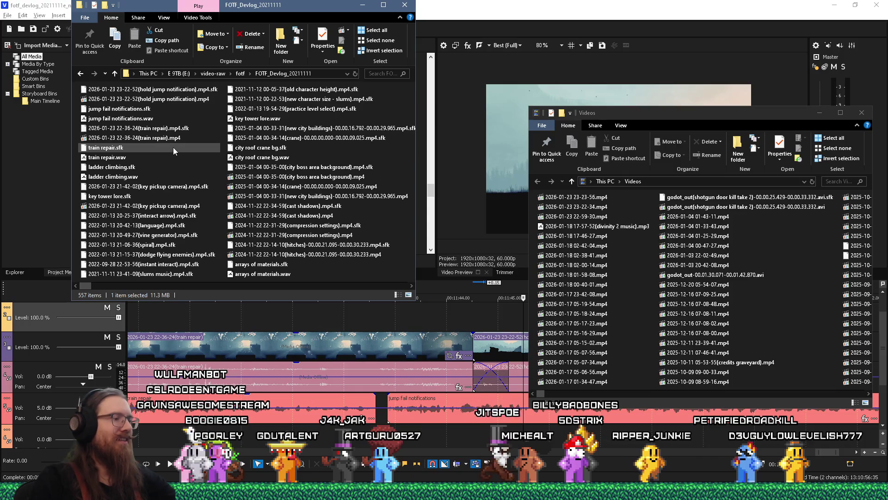
- Add the exported ramp jump tip clip to the timeline right after the hold jump notification clip
{"action": "left_click", "coordinate": [462, 231]}
{"action": "left_click", "coordinate": [754, 357]}
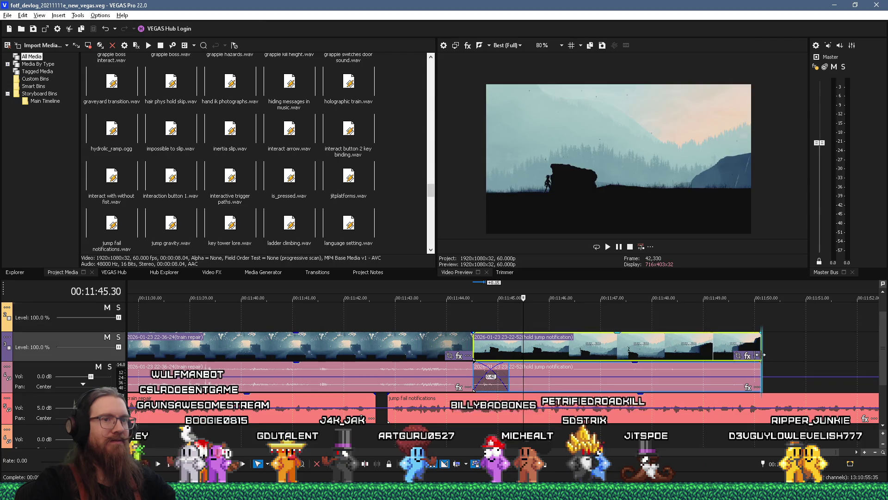
{"action": "key", "text": "alt+Tab"}
{"action": "mouse_move", "coordinate": [176, 108]}
{"action": "left_mouse_down"}
{"action": "mouse_move", "coordinate": [416, 231]}
{"action": "mouse_move", "coordinate": [648, 324]}
{"action": "mouse_move", "coordinate": [768, 353]}
{"action": "left_mouse_up"}
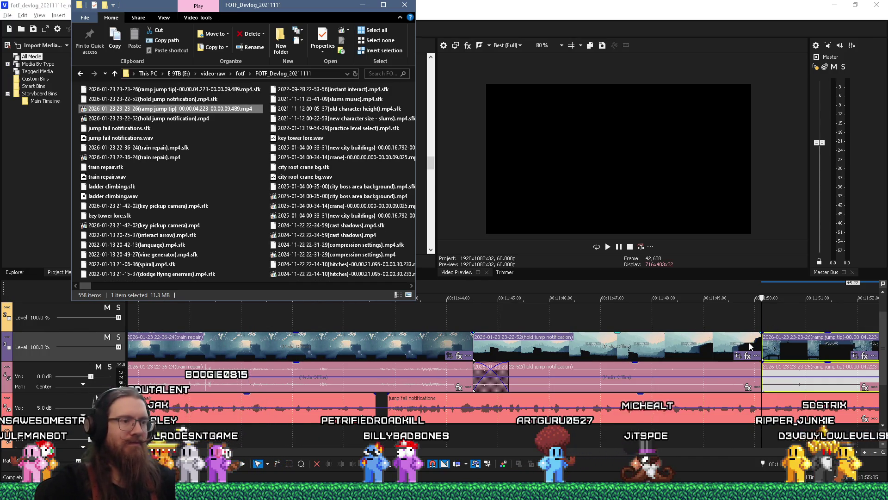
- Play the new ramp jump tip clip from its start
{"action": "left_click", "coordinate": [490, 445]}
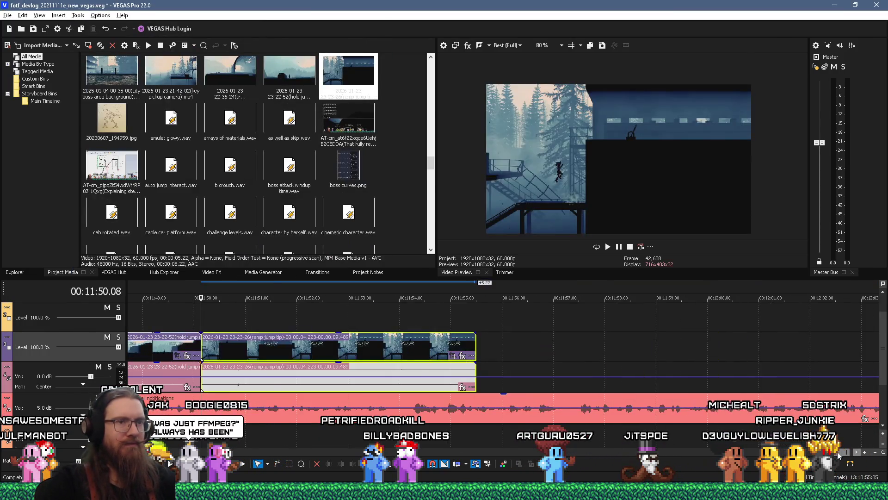
{"action": "left_click", "coordinate": [276, 431]}
{"action": "key", "text": "space"}
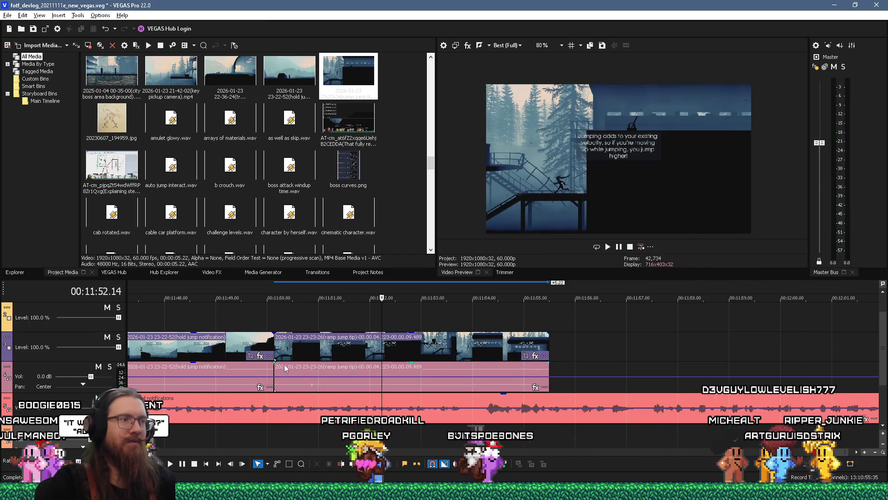
- Preview the ramp jump tip clip, park the cursor at 11:54.48, and trim its end there
{"action": "key", "text": "space"}
{"action": "left_click", "coordinate": [276, 346]}
{"action": "key", "text": "space"}
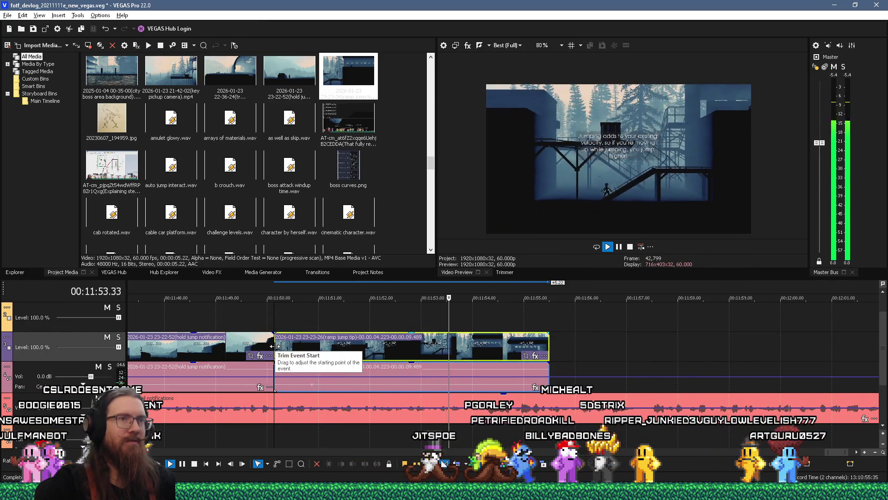
{"action": "key", "text": "Return"}
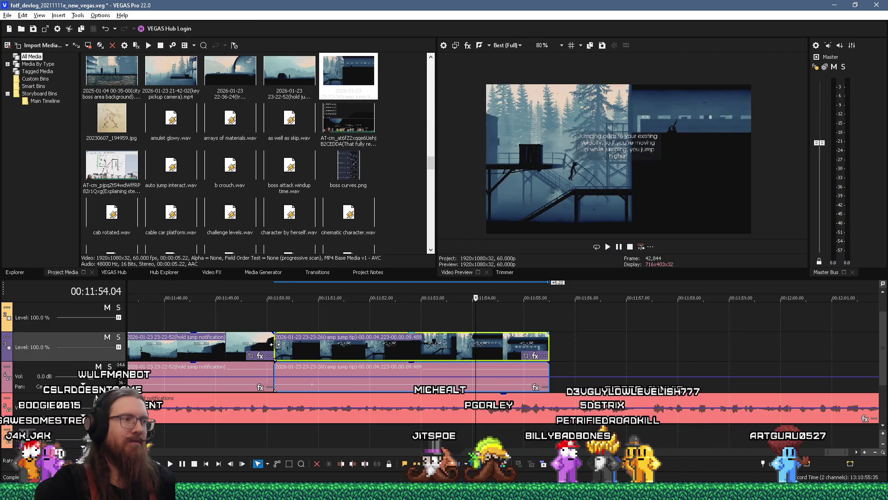
{"action": "key", "text": "space"}
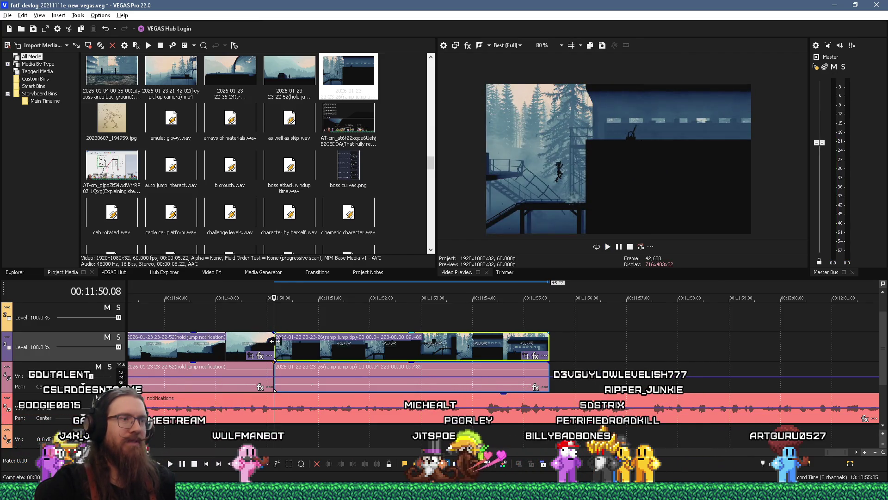
{"action": "key", "text": "space"}
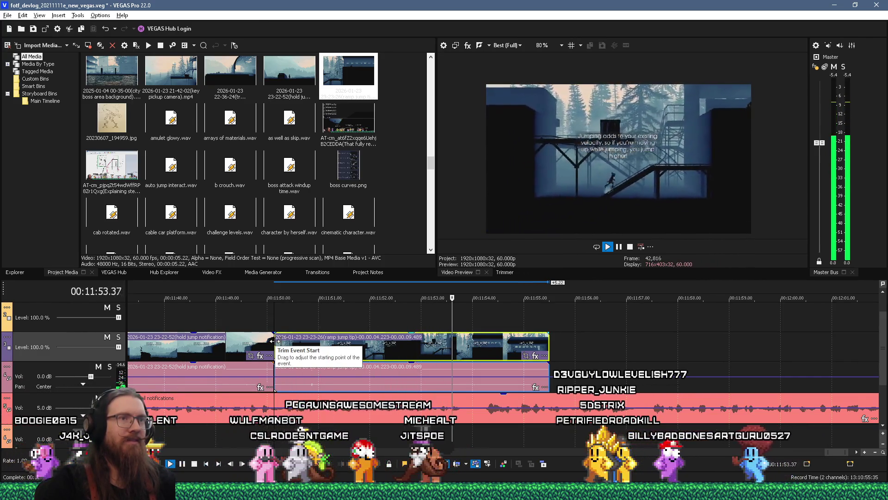
{"action": "key", "text": "Return"}
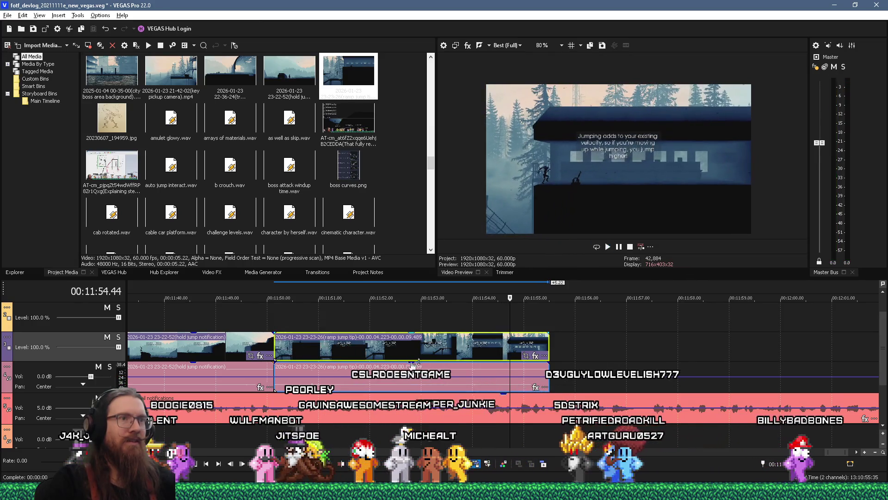
{"action": "key", "text": "Right"}
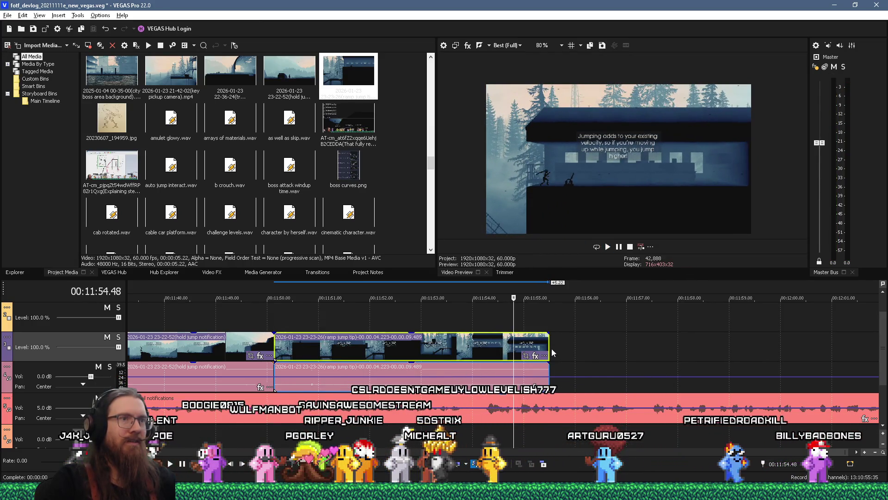
{"action": "left_click_drag", "start_coordinate": [550, 346], "coordinate": [518, 352]}
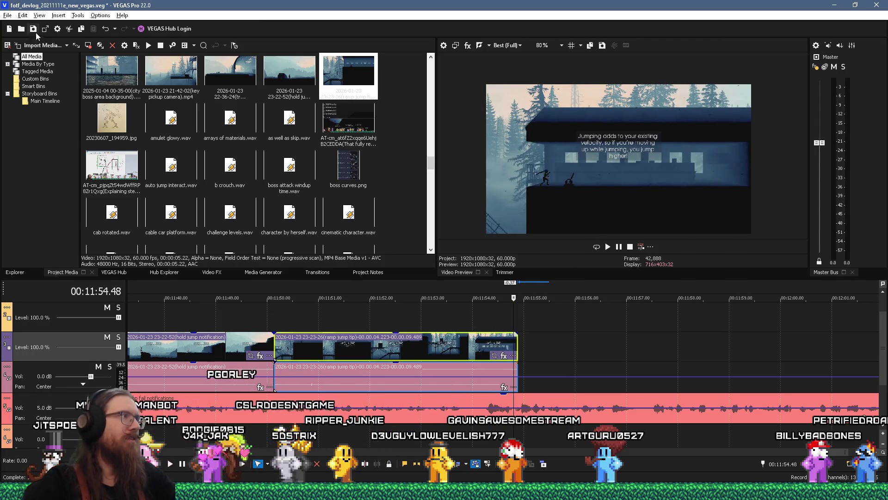
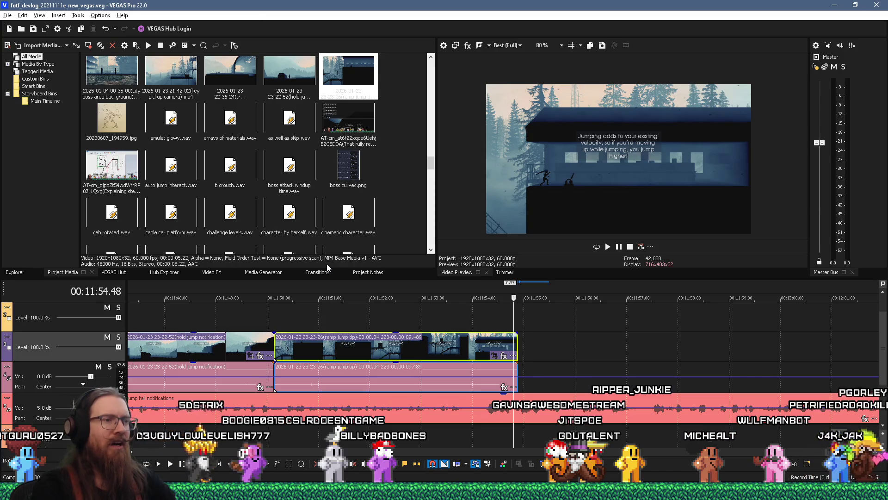
- Switch from VEGAS Pro to the File Explorer 'Videos' window
{"action": "key", "text": "alt+Tab"}
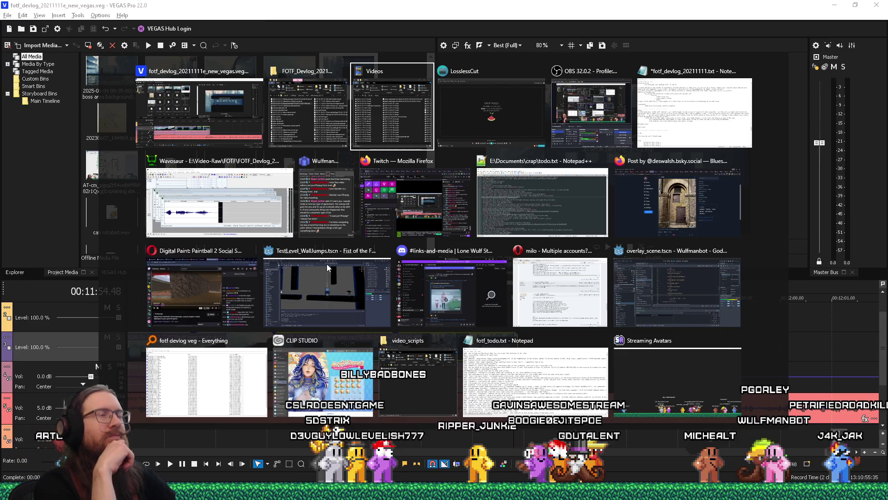
{"action": "key", "text": "alt"}
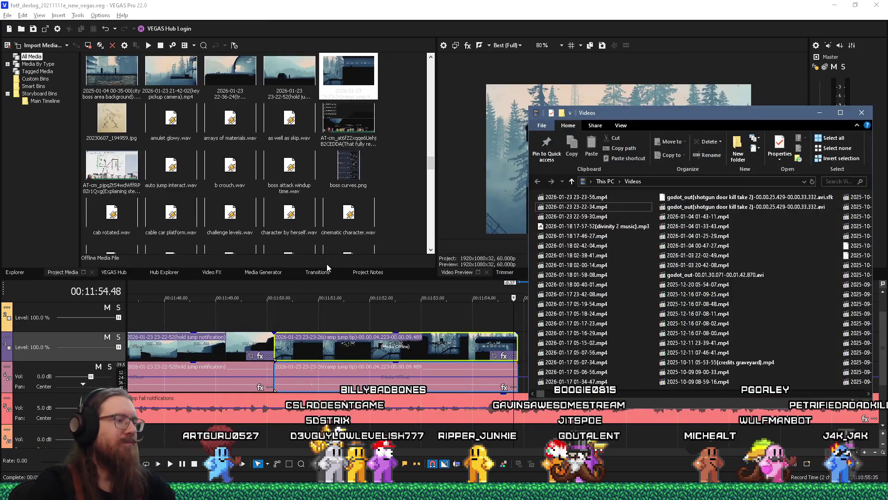
- Start renaming the newest recording, cancel it unchanged, and switch to the sokpop search results
{"action": "left_click", "coordinate": [594, 198]}
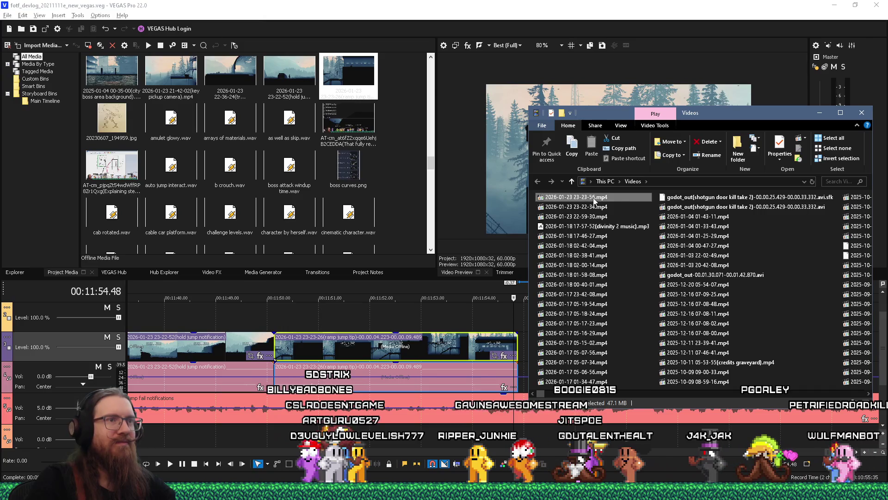
{"action": "left_click", "coordinate": [594, 198]}
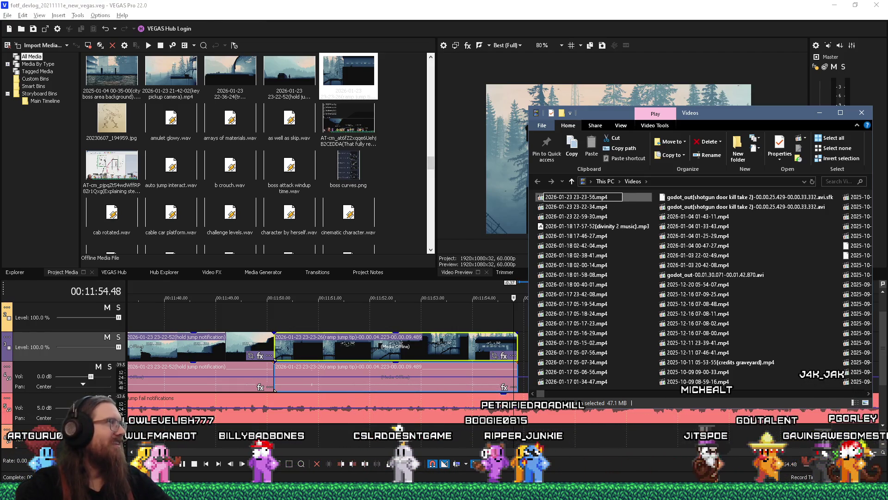
{"action": "left_click", "coordinate": [16, 54]}
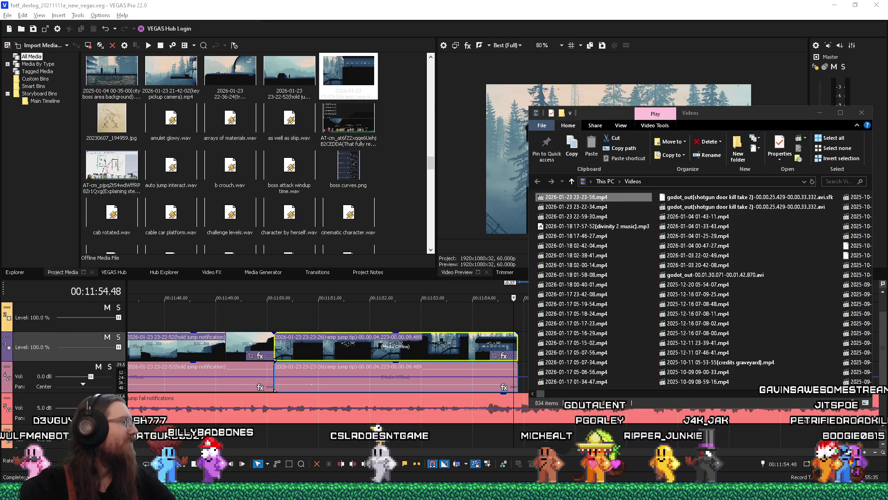
{"action": "key", "text": "alt+Tab"}
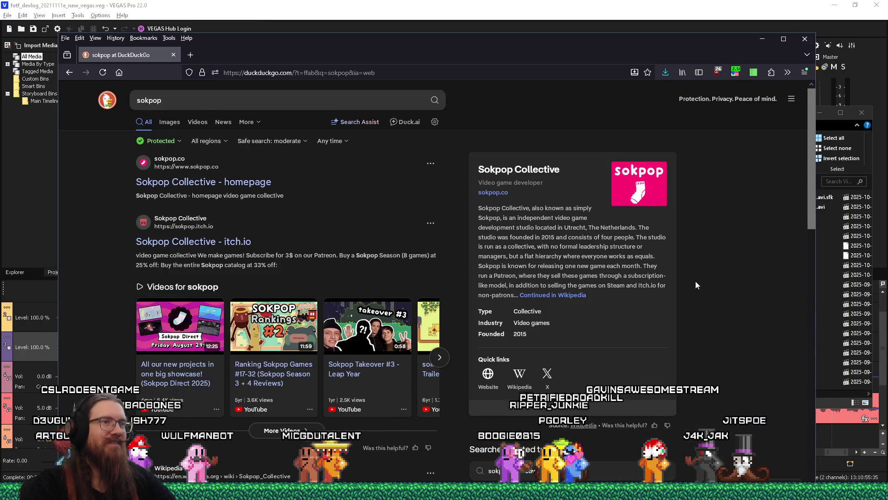
- Highlight the sentence on how Sokpop Collective is run, scroll the results, and close Firefox
{"action": "left_click_drag", "start_coordinate": [594, 239], "coordinate": [597, 240]}
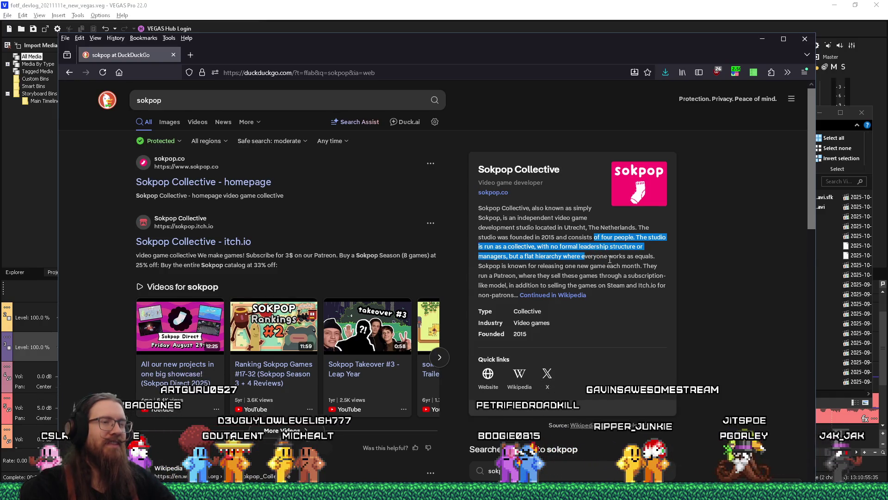
{"action": "scroll", "coordinate": [610, 259], "scroll_direction": "down", "scroll_amount": 2}
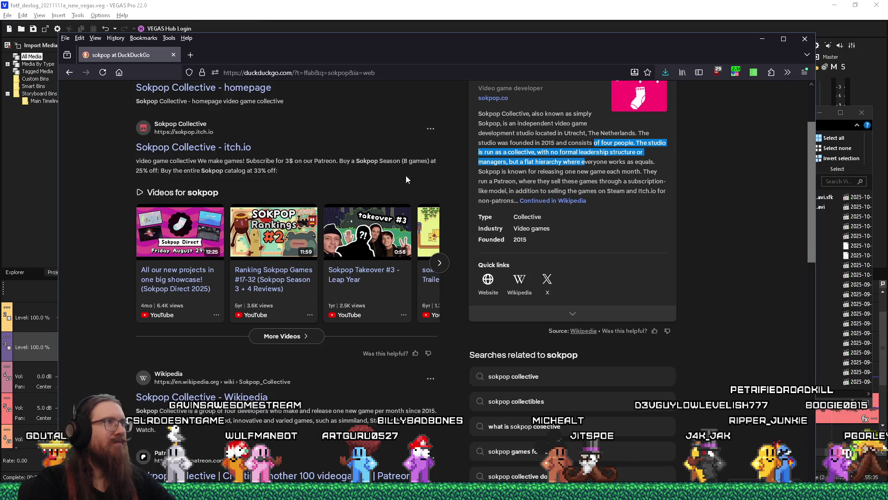
{"action": "left_click", "coordinate": [174, 55]}
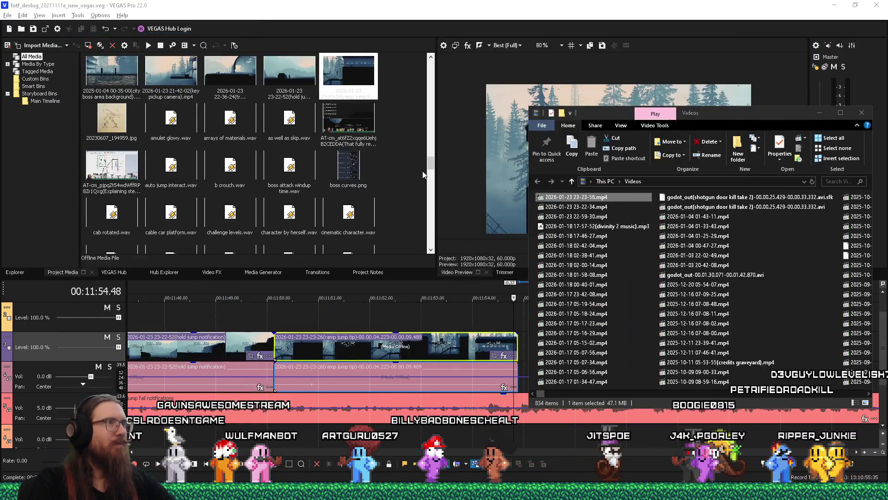
- Move the timeline cursor back to 00:11:54.40, near the ramp jump clip's end
{"action": "left_click", "coordinate": [507, 313]}
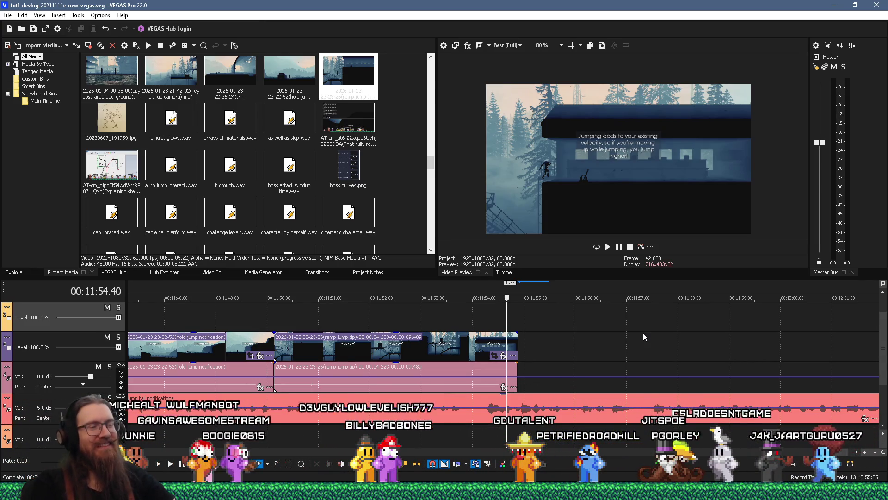
- Switch back to the File Explorer 'Videos' window
{"action": "key", "text": "alt+Tab"}
{"action": "key", "text": "alt+Tab"}
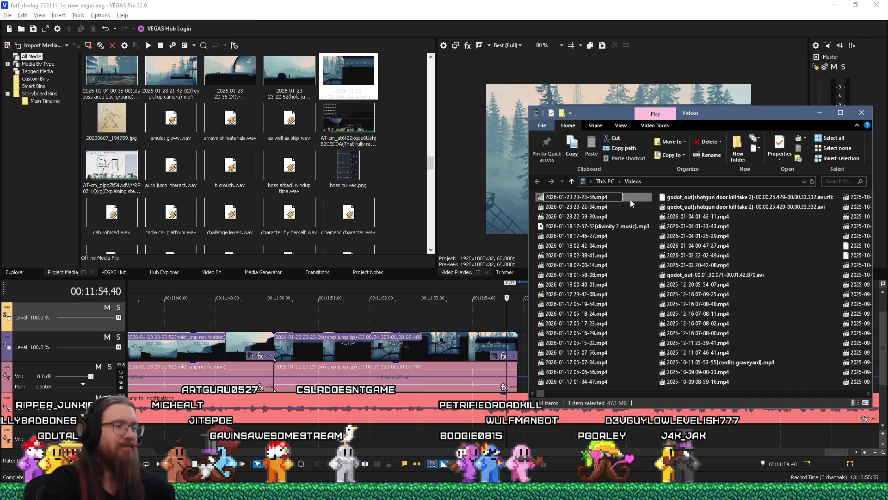
{"action": "type", "text": "(slide ju"}
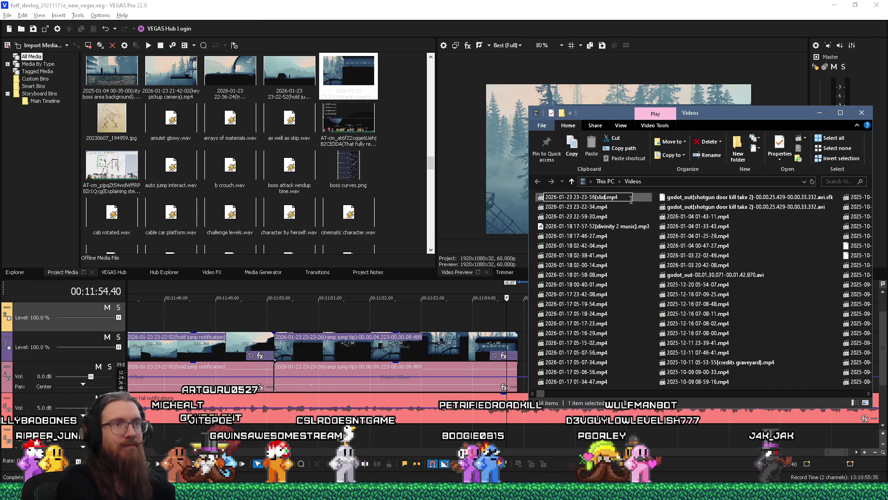
{"action": "type", "text": "mp tip)"}
{"action": "key", "text": "Return"}
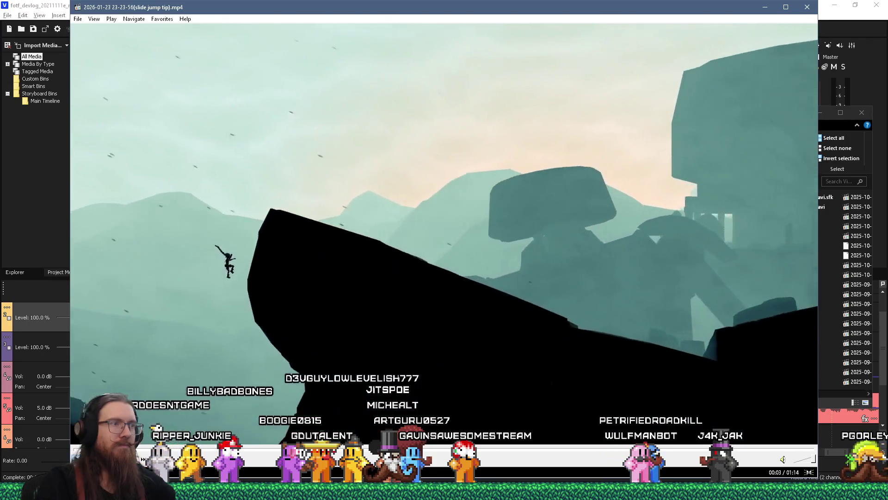
{"action": "key", "text": "alt+F4"}
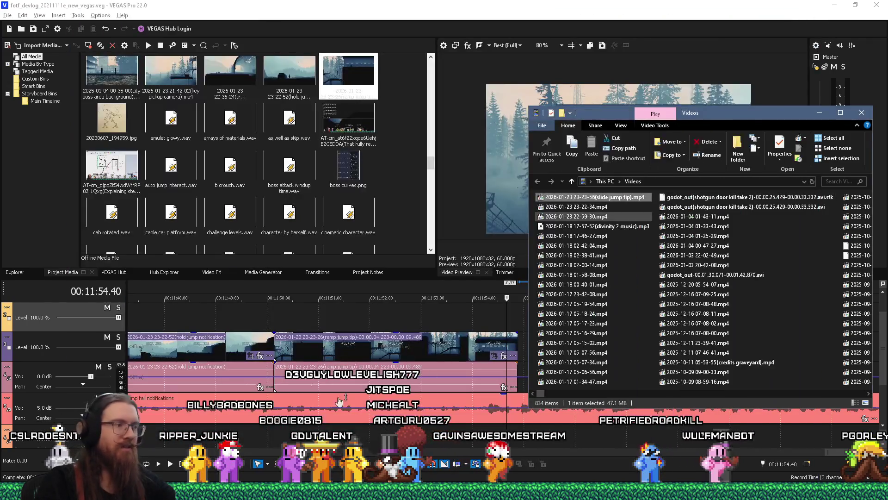
{"action": "left_click", "coordinate": [167, 479]}
- Load the slide jump tip recording into LosslessCut and mark a first start at 00:00:54.305
{"action": "left_click", "coordinate": [778, 135]}
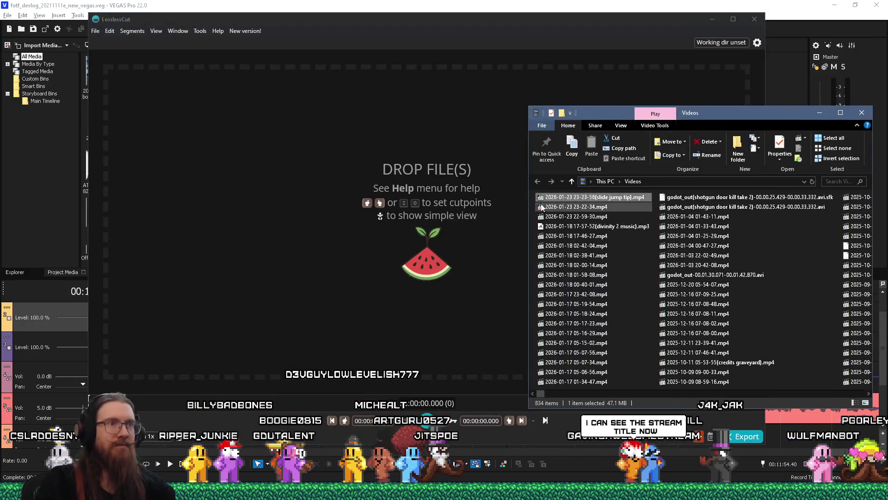
{"action": "left_click_drag", "start_coordinate": [547, 198], "coordinate": [413, 202]}
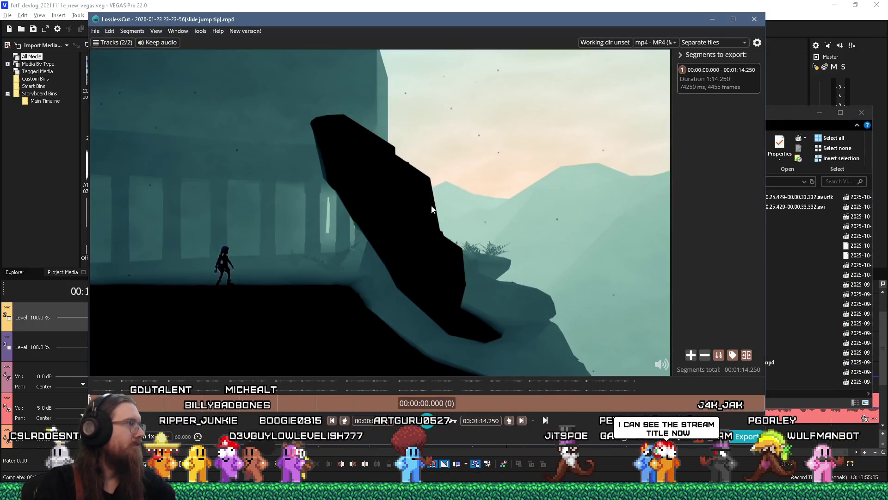
{"action": "left_click", "coordinate": [427, 421]}
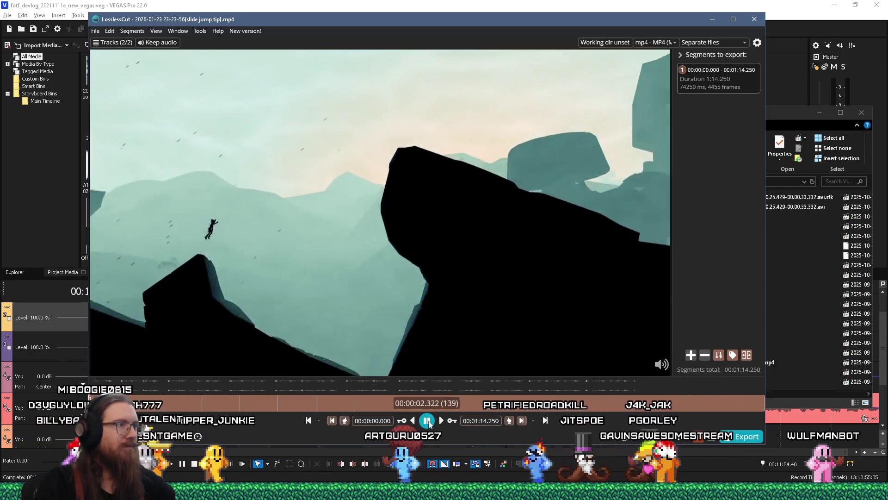
{"action": "left_click", "coordinate": [427, 421]}
{"action": "left_click", "coordinate": [414, 409]}
{"action": "mouse_move", "coordinate": [414, 409]}
{"action": "left_mouse_down"}
{"action": "mouse_move", "coordinate": [563, 397]}
{"action": "mouse_move", "coordinate": [584, 406]}
{"action": "left_mouse_up"}
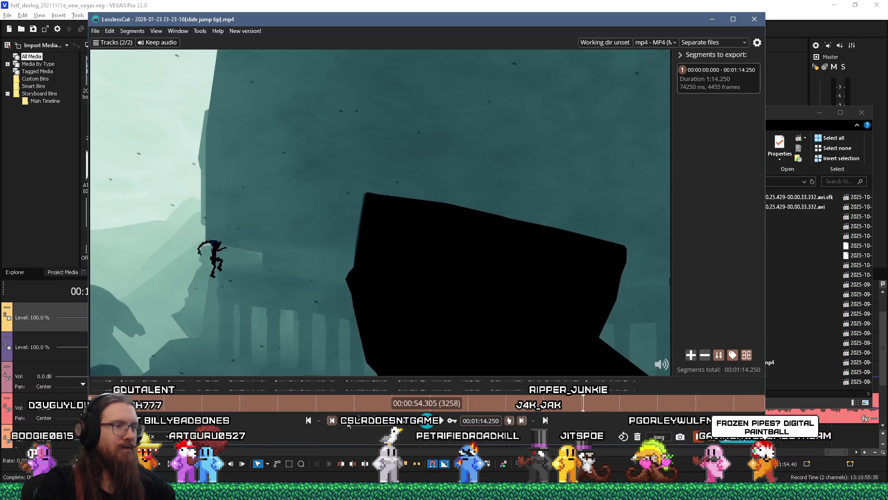
{"action": "key", "text": "i"}
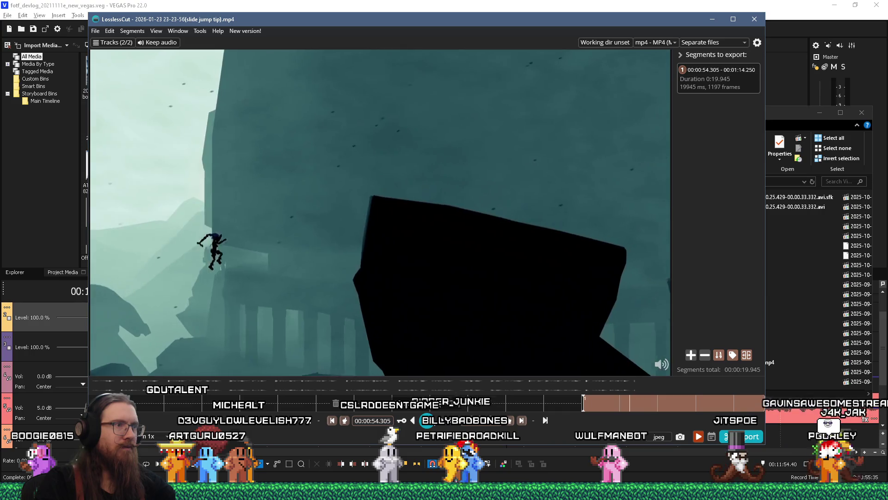
- Reset the segment start to 00:00:58.365, play through to end it at 00:01:13.129, and close LosslessCut
{"action": "left_click", "coordinate": [620, 403]}
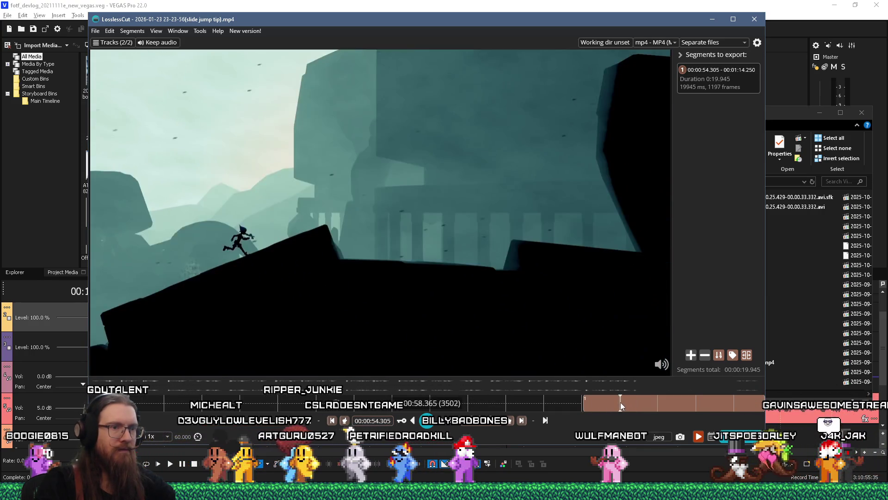
{"action": "key", "text": "i"}
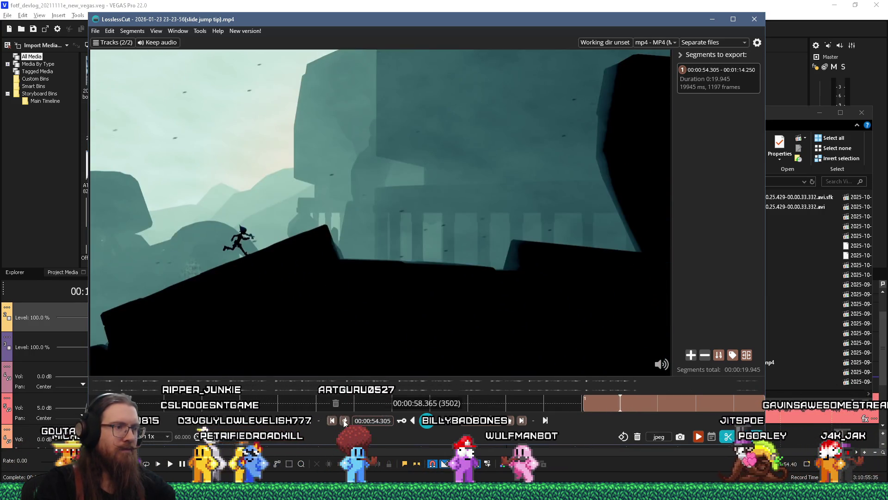
{"action": "left_click", "coordinate": [427, 420]}
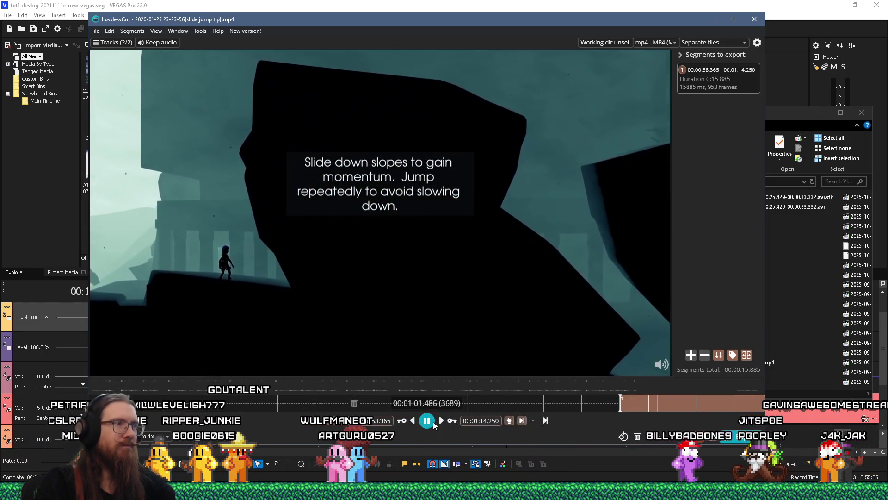
{"action": "left_click", "coordinate": [426, 423]}
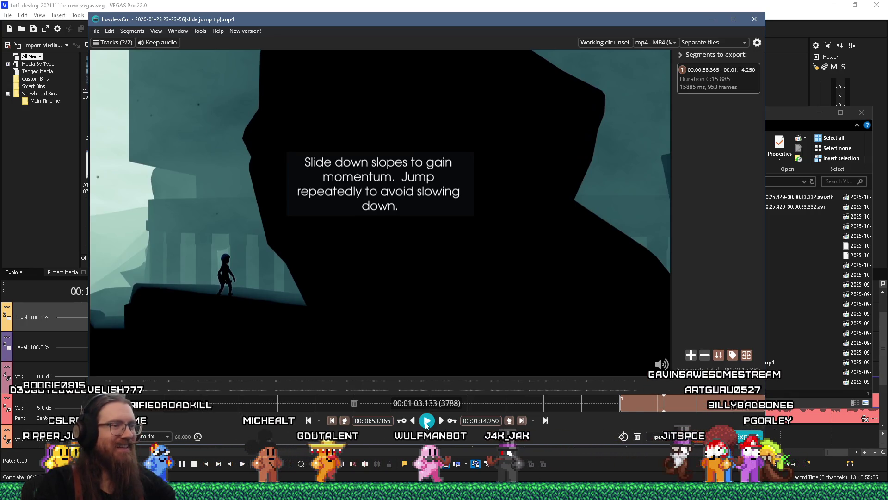
{"action": "left_click", "coordinate": [425, 421]}
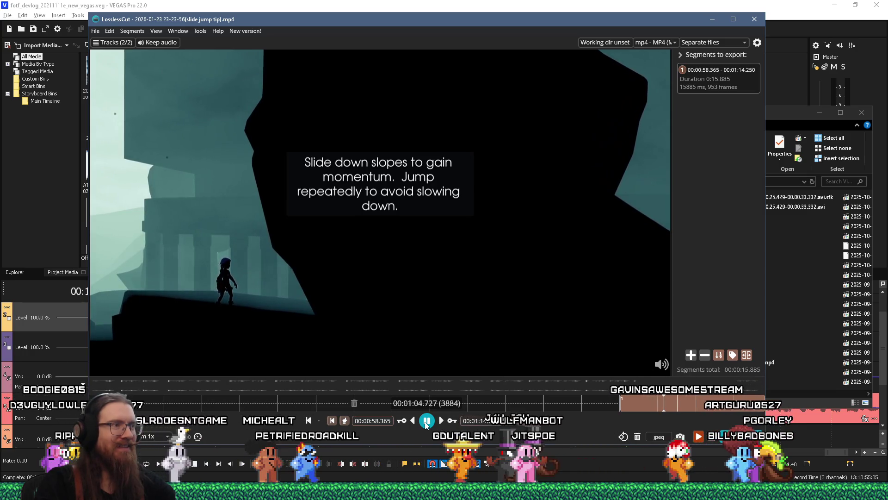
{"action": "left_click", "coordinate": [425, 421]}
{"action": "left_click", "coordinate": [426, 422]}
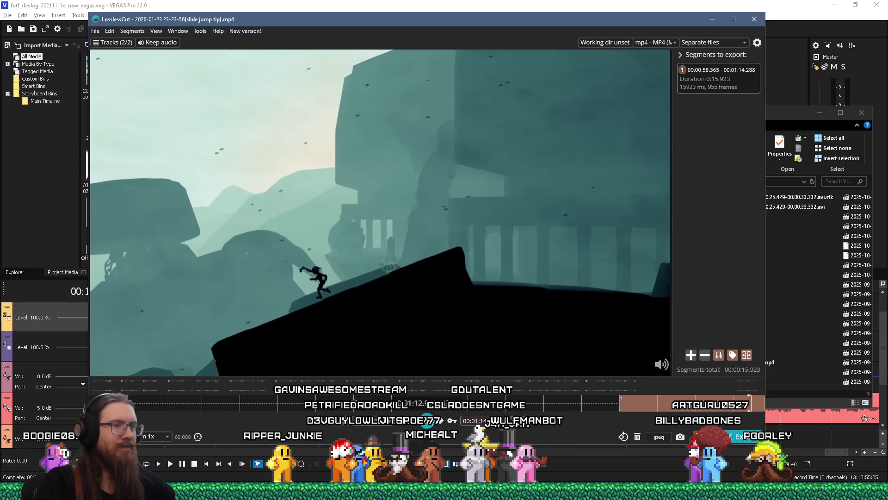
{"action": "left_click", "coordinate": [430, 420]}
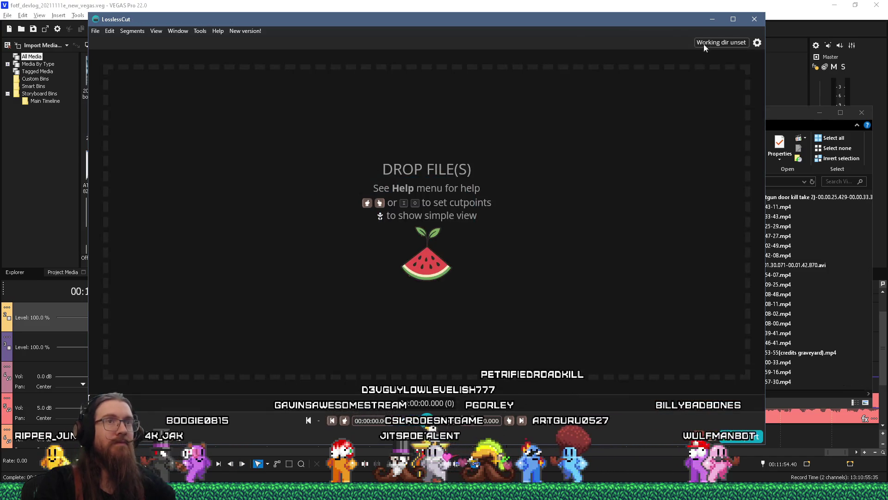
{"action": "left_click", "coordinate": [712, 19]}
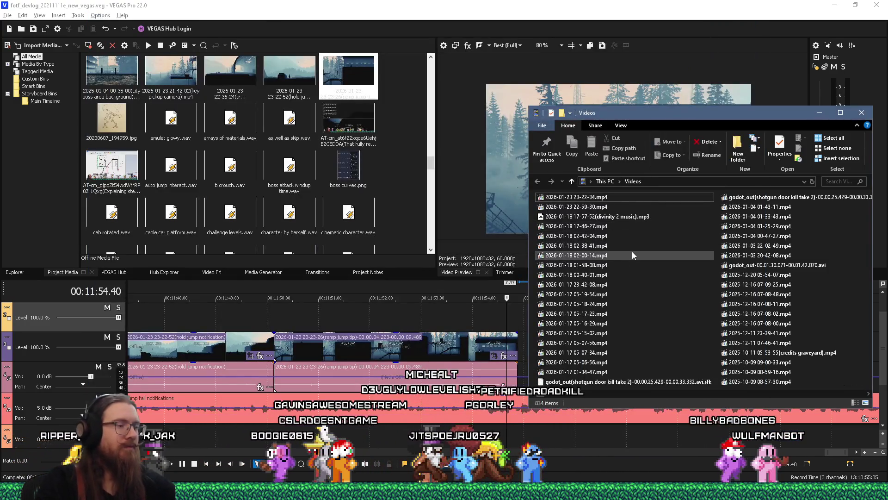
- Move the slide jump tip video from Videos into the FOTF_Devlog_20211111 folder
{"action": "right_click", "coordinate": [609, 199]}
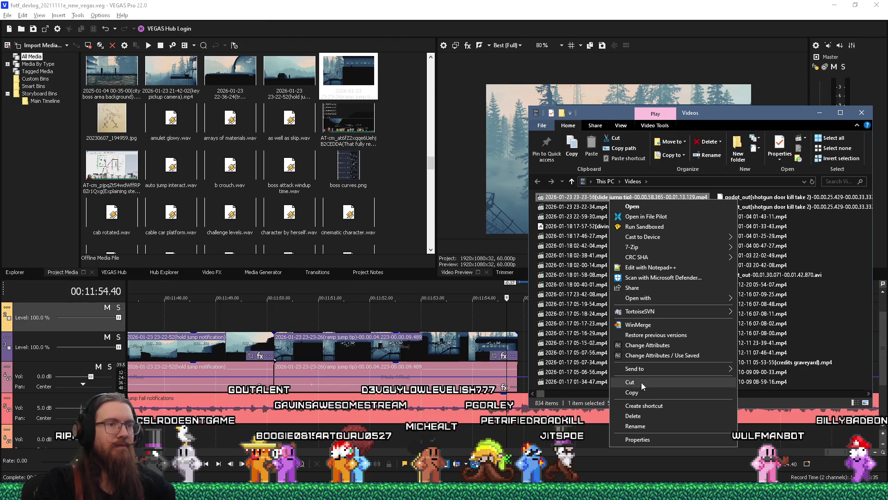
{"action": "key", "text": "alt+Tab"}
{"action": "key", "text": "alt+Tab"}
{"action": "key", "text": "alt+Tab"}
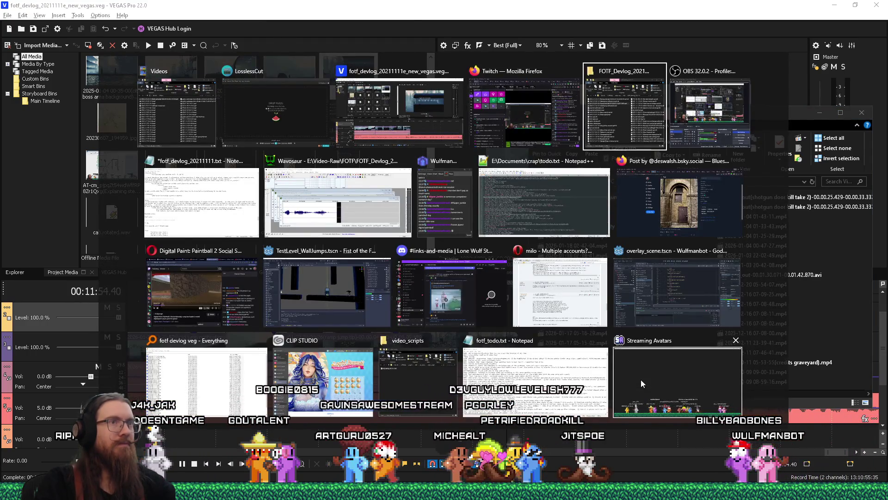
{"action": "right_click", "coordinate": [266, 144]}
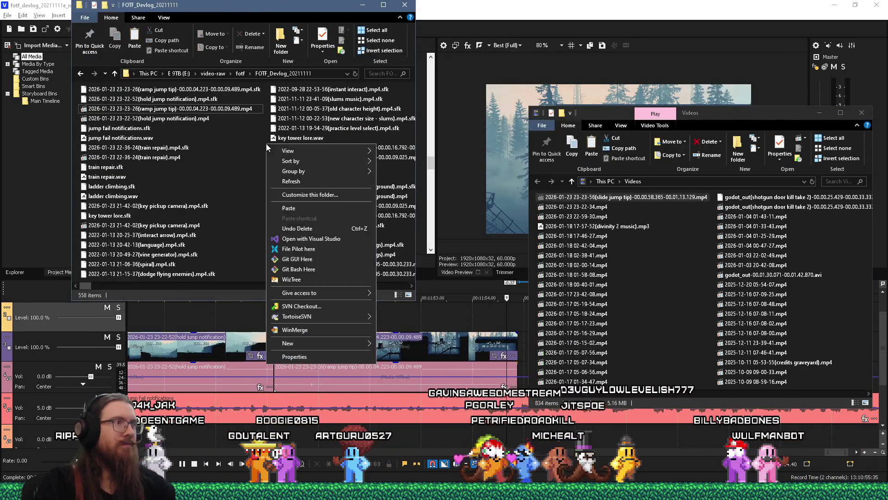
{"action": "left_click", "coordinate": [298, 209]}
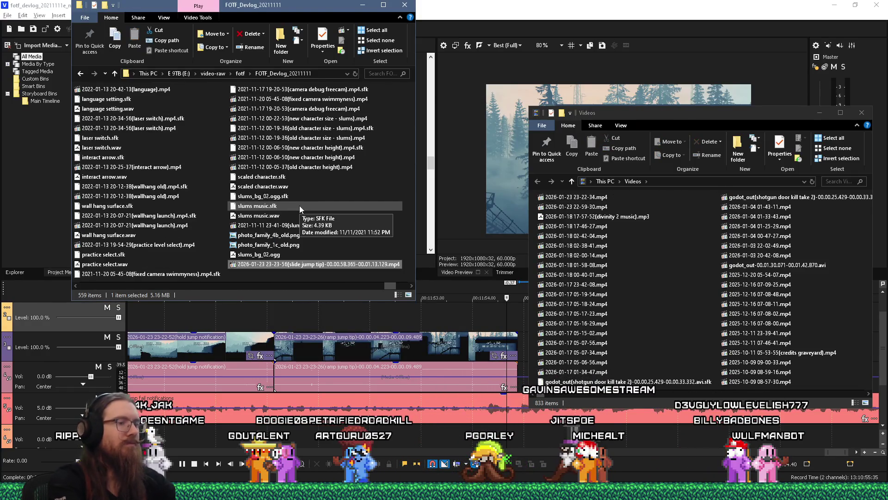
- Select the new slide jump tip file in FOTF_Devlog, then the ramp jump tip clip in VEGAS
{"action": "key", "text": "Home"}
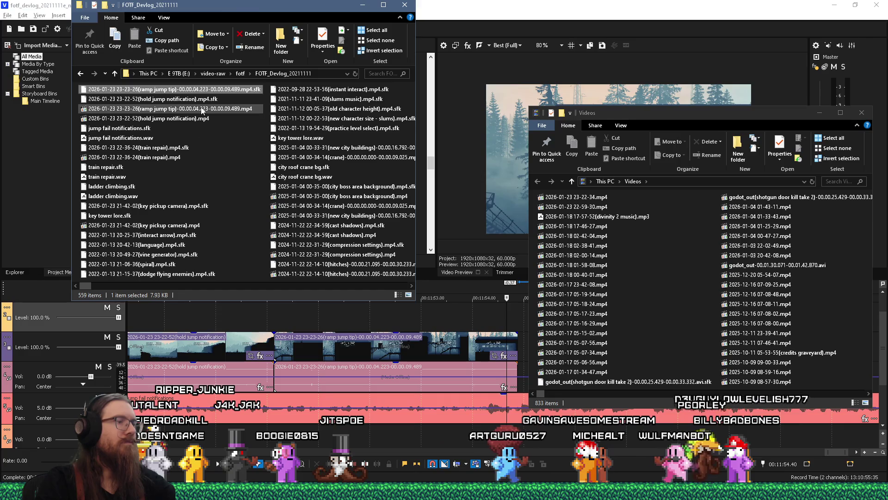
{"action": "left_click", "coordinate": [202, 109]}
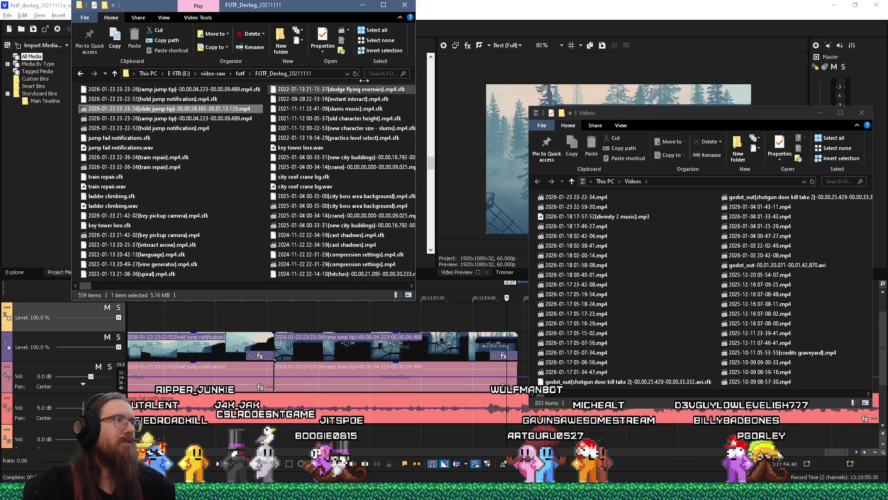
{"action": "left_click", "coordinate": [472, 208]}
{"action": "left_click", "coordinate": [518, 344]}
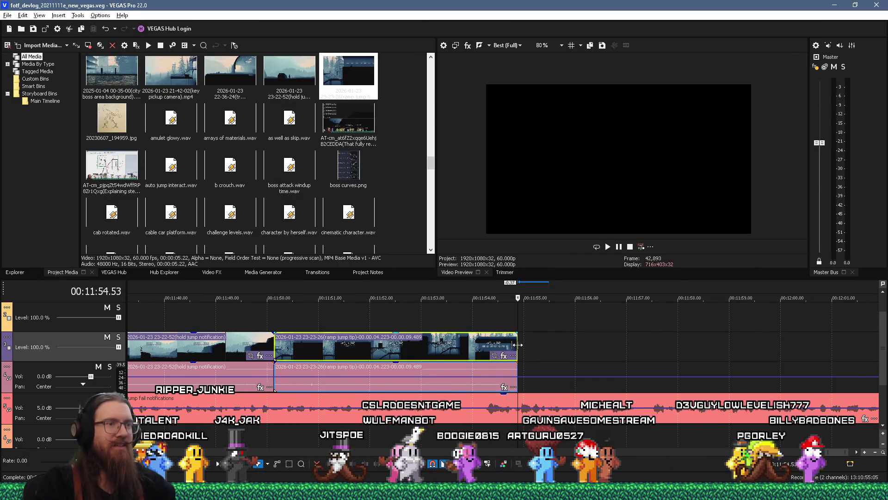
- Drag the slide jump tip mp4 from Explorer onto the timeline after the ramp jump tip clip
{"action": "key", "text": "alt+Tab"}
{"action": "mouse_move", "coordinate": [199, 108]}
{"action": "left_mouse_down"}
{"action": "mouse_move", "coordinate": [287, 115]}
{"action": "mouse_move", "coordinate": [523, 354]}
{"action": "left_mouse_up"}
{"action": "left_click", "coordinate": [523, 312]}
- Preview the join between the clips and split the slide jump tip clip at 00:12:04.03
{"action": "scroll", "coordinate": [524, 312], "scroll_direction": "down", "scroll_amount": 5}
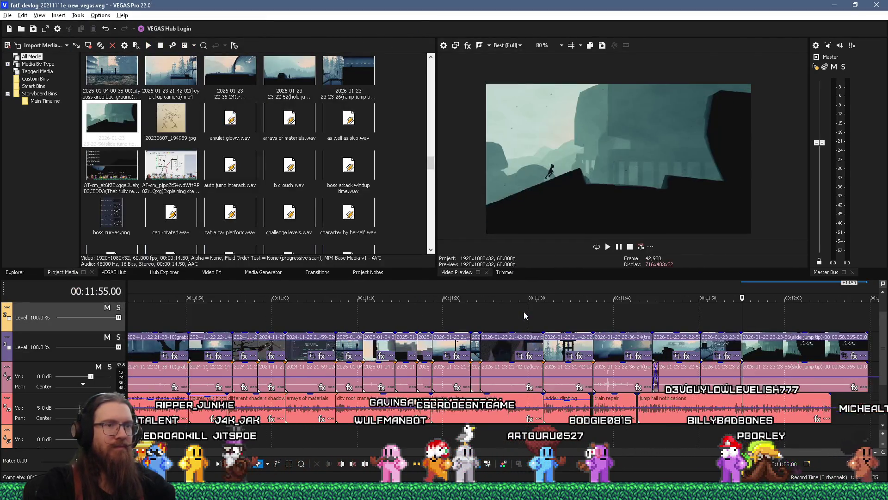
{"action": "left_click", "coordinate": [740, 305]}
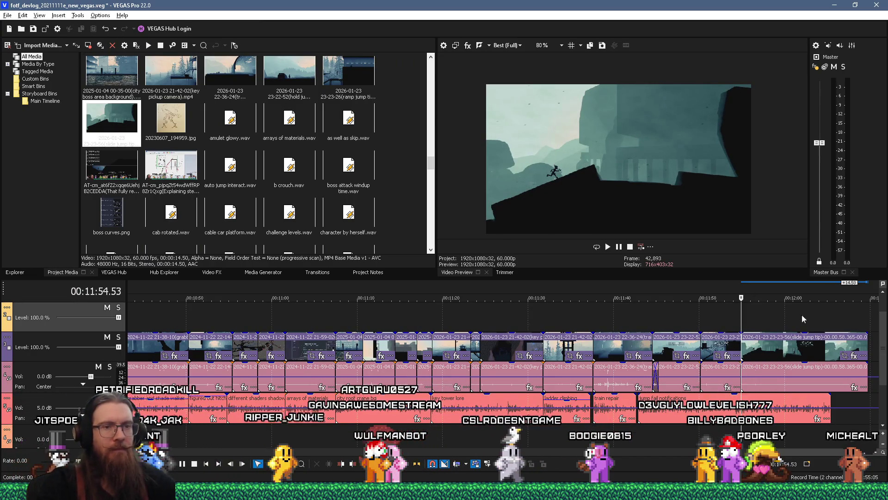
{"action": "scroll", "coordinate": [801, 315], "scroll_direction": "up", "scroll_amount": 5}
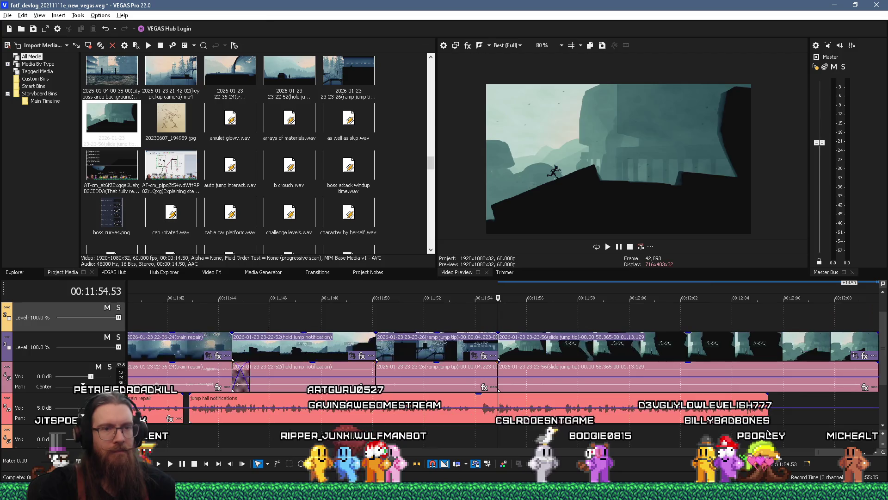
{"action": "left_click", "coordinate": [489, 426]}
{"action": "scroll", "coordinate": [509, 425], "scroll_direction": "up", "scroll_amount": 1}
{"action": "key", "text": "space"}
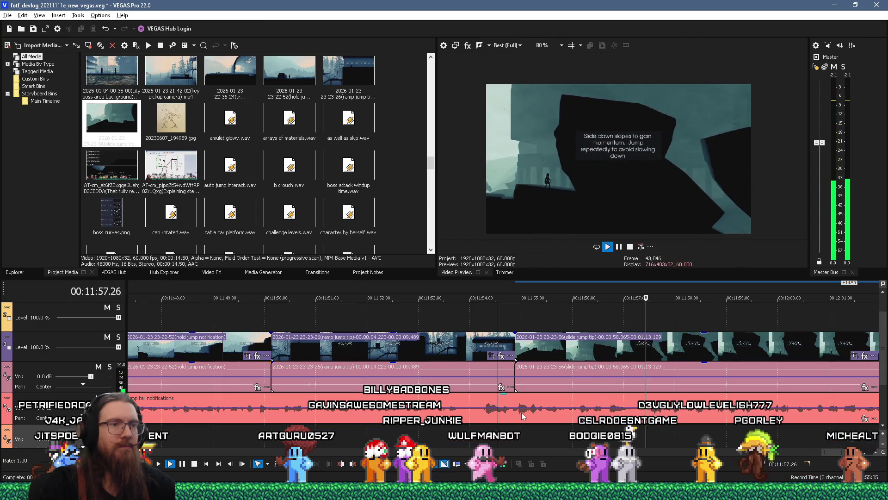
{"action": "scroll", "coordinate": [522, 416], "scroll_direction": "down", "scroll_amount": 2}
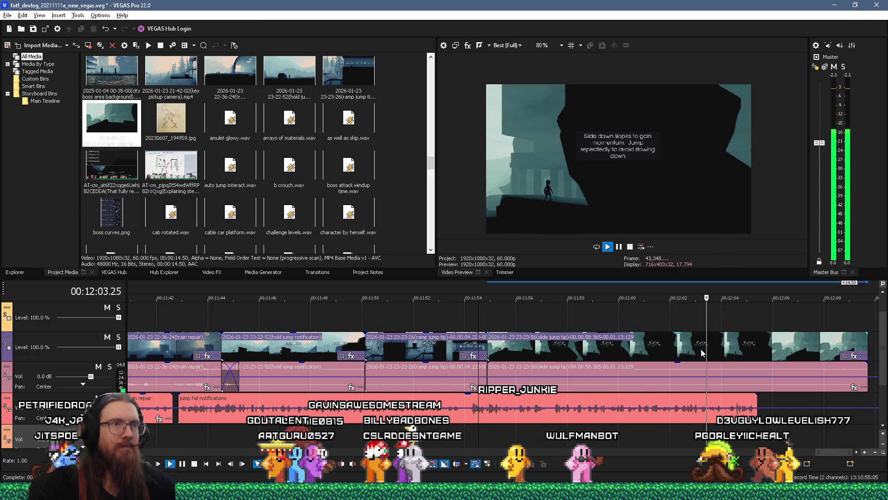
{"action": "left_click", "coordinate": [718, 345]}
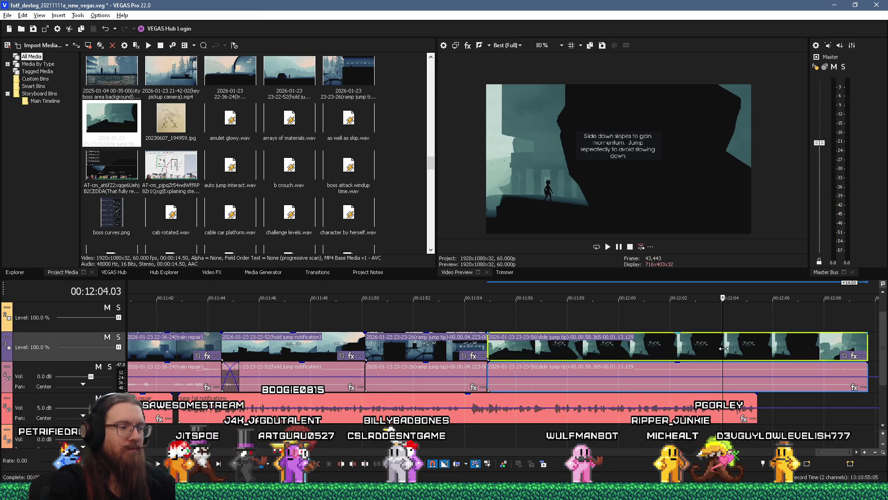
{"action": "key", "text": "s"}
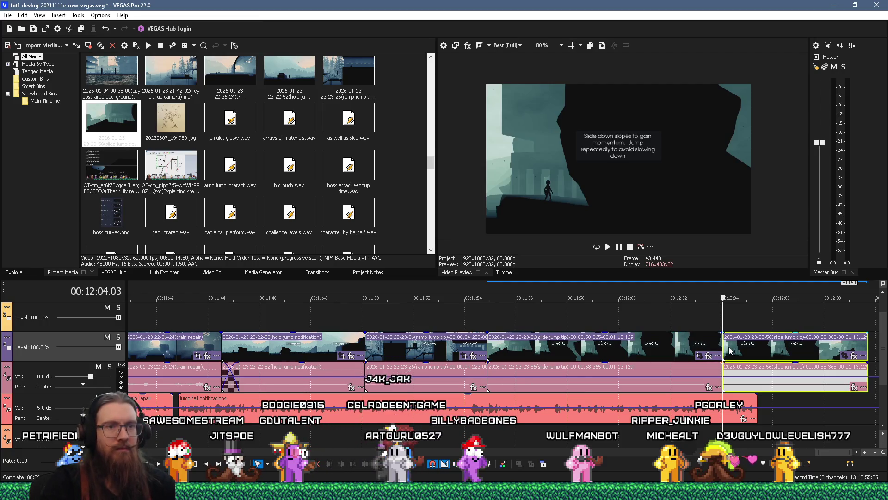
- Trim the second slide jump piece and overlap it onto the previous clip's end for a crossfade
{"action": "mouse_move", "coordinate": [725, 345]}
{"action": "left_mouse_down"}
{"action": "mouse_move", "coordinate": [815, 342]}
{"action": "mouse_move", "coordinate": [714, 345]}
{"action": "left_mouse_up"}
{"action": "left_click", "coordinate": [815, 341]}
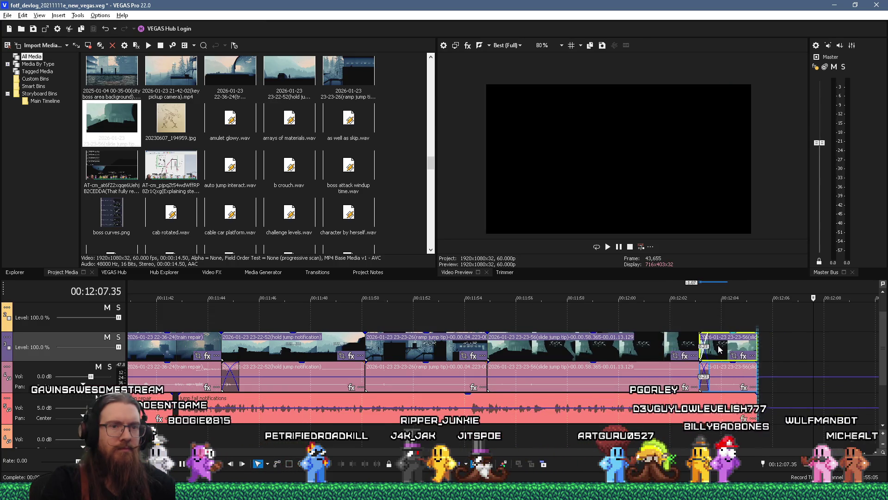
{"action": "left_click", "coordinate": [688, 315]}
- Preview the crossfade, shorten its fade edge, and replay to check it
{"action": "key", "text": "space"}
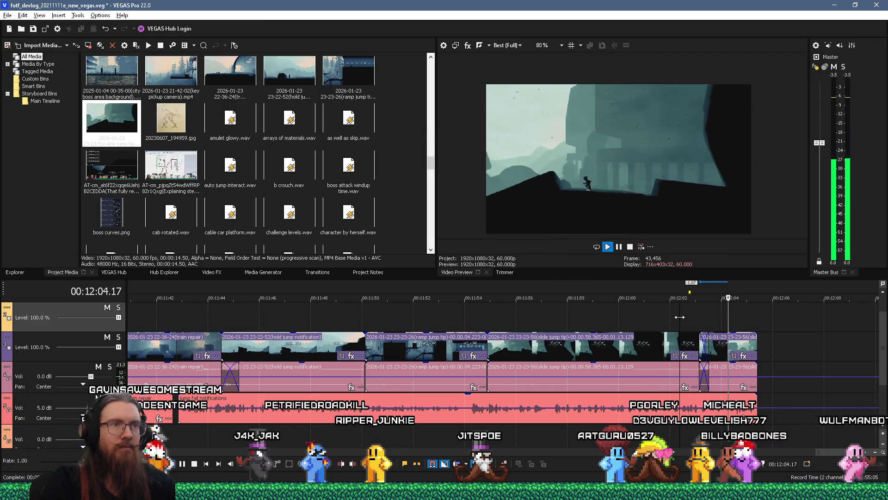
{"action": "key", "text": "space"}
{"action": "scroll", "coordinate": [730, 338], "scroll_direction": "up", "scroll_amount": 3}
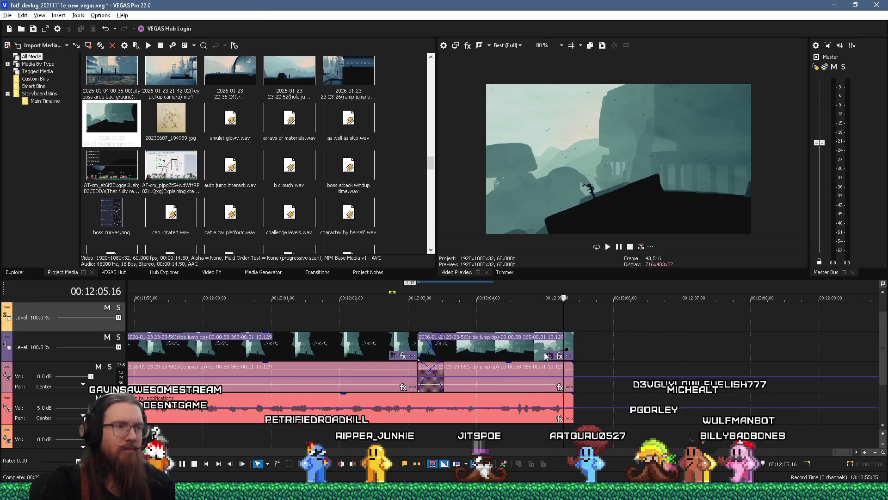
{"action": "left_click_drag", "start_coordinate": [418, 352], "coordinate": [409, 353]}
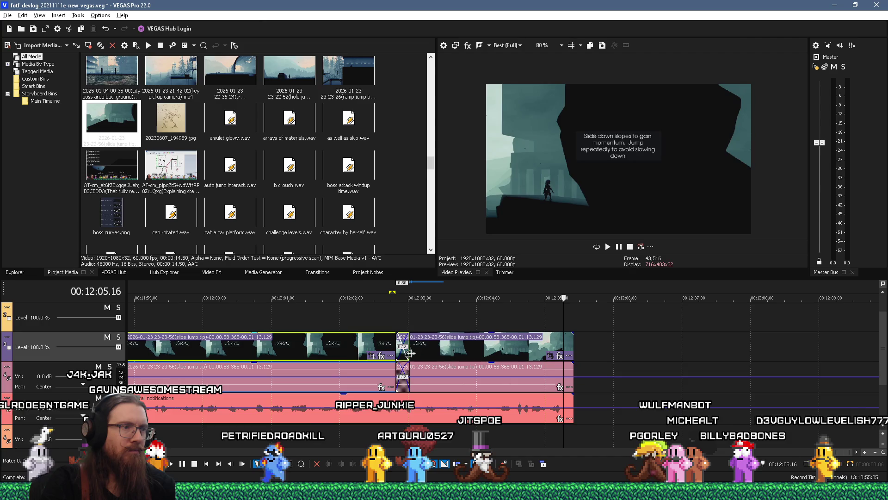
{"action": "key", "text": "space"}
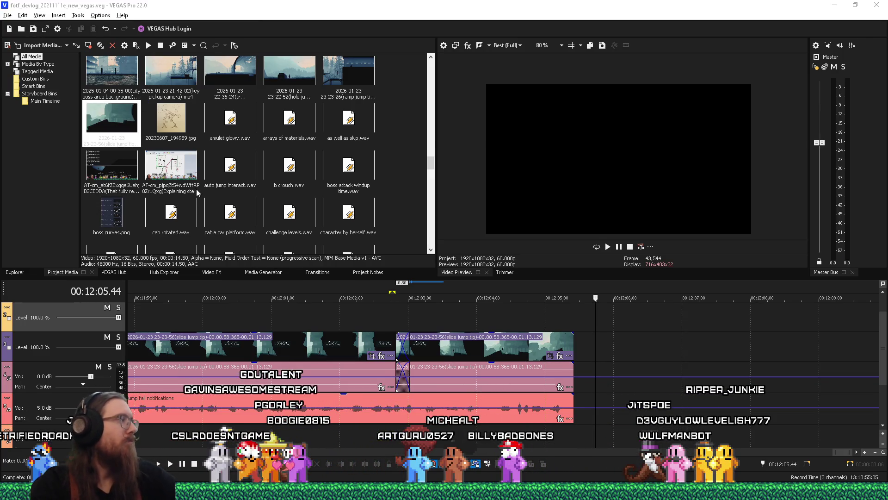
- Switch to Notepad and remove the tutorial-tip and notification notes from under 'Doing:'
{"action": "key", "text": "alt+Tab"}
{"action": "key", "text": "Tab"}
{"action": "key", "text": "Tab"}
{"action": "key", "text": "Tab"}
{"action": "key", "text": "Tab"}
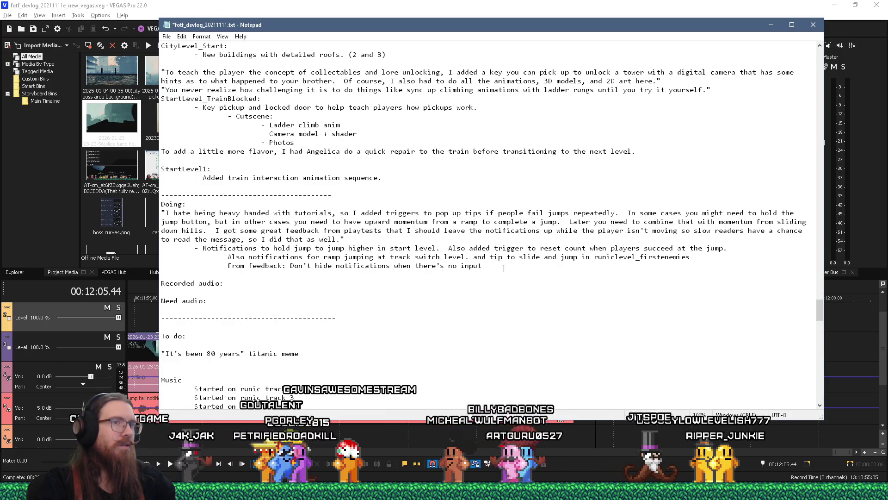
{"action": "mouse_move", "coordinate": [504, 268]}
{"action": "left_mouse_down"}
{"action": "mouse_move", "coordinate": [224, 240]}
{"action": "mouse_move", "coordinate": [162, 214]}
{"action": "left_mouse_up"}
{"action": "key", "text": "ctrl+c"}
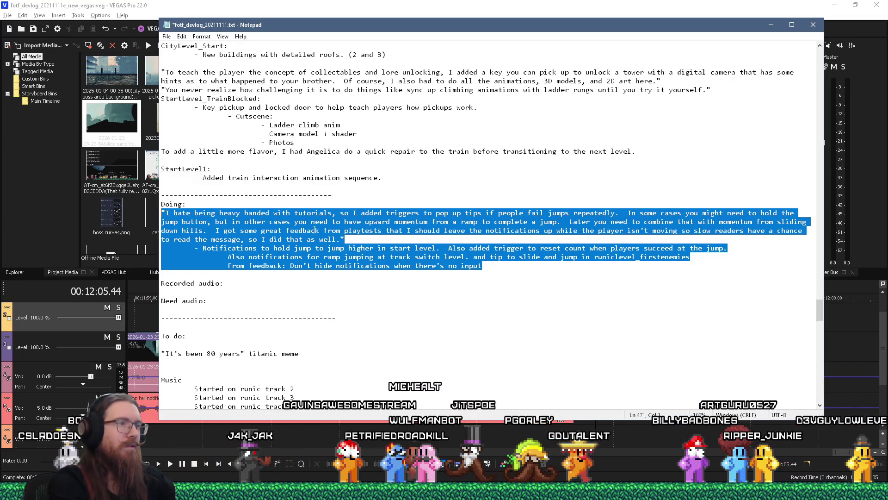
{"action": "key", "text": "Delete"}
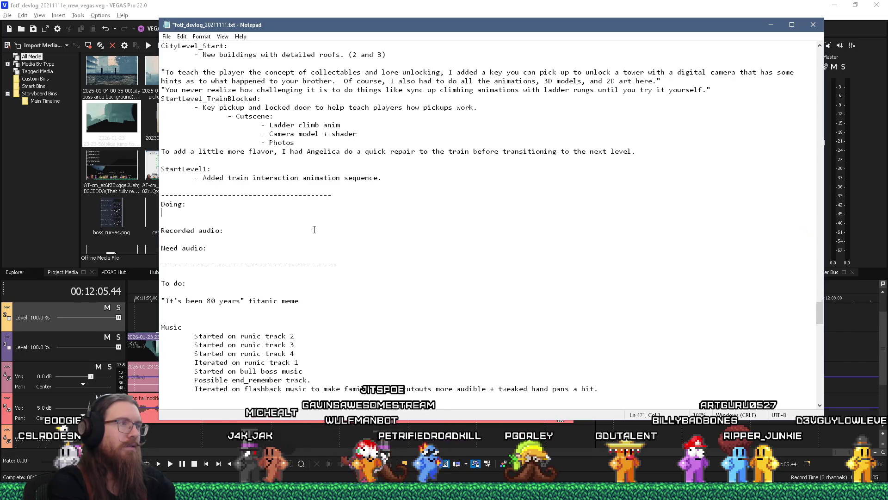
- Paste the notes above the divider and type a Doing line about explicit tutorial levels from the menu
{"action": "key", "text": "Up"}
{"action": "key", "text": "ctrl+v"}
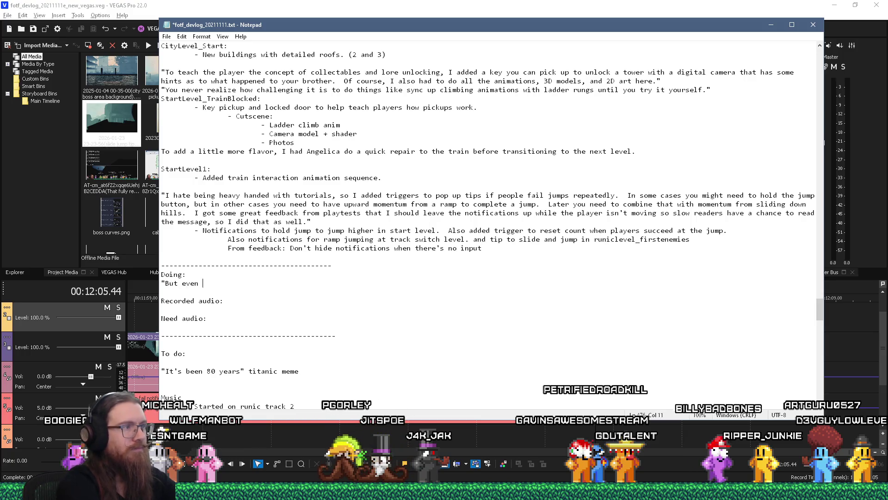
{"action": "type", "text": "peo"}
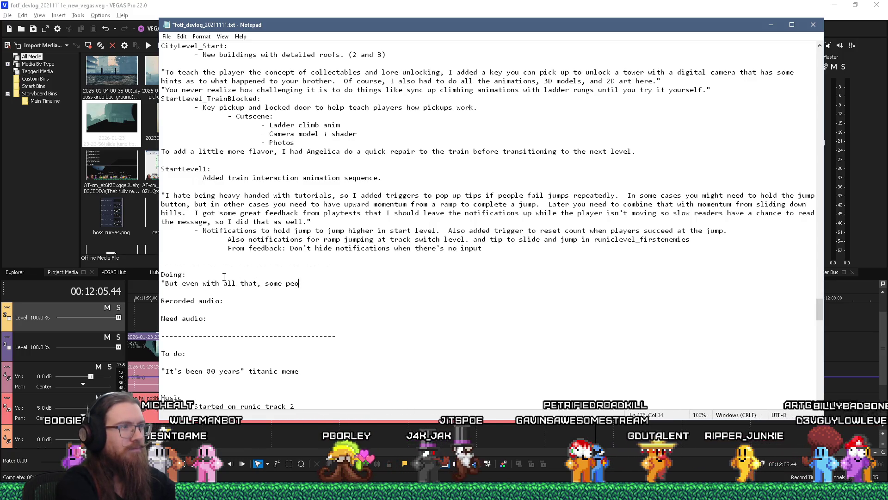
{"action": "type", "text": "ple"}
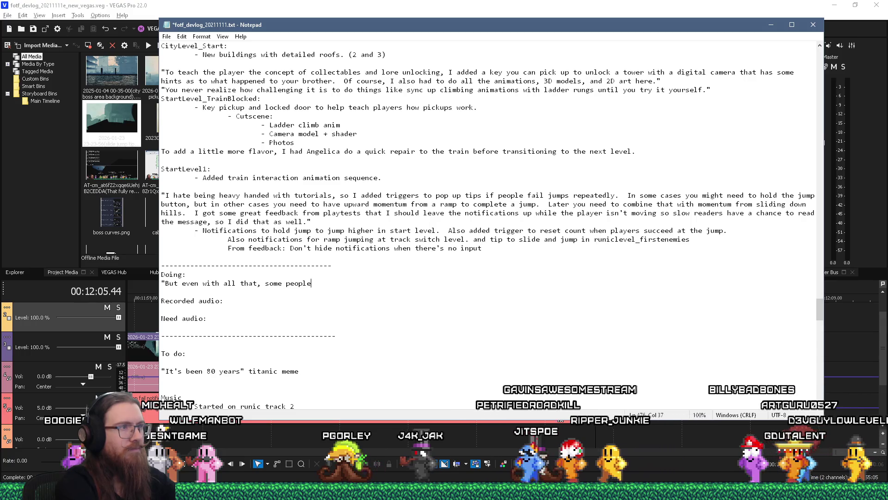
{"action": "type", "text": " still struggled to grasp some of the mechanics, so I added exp"}
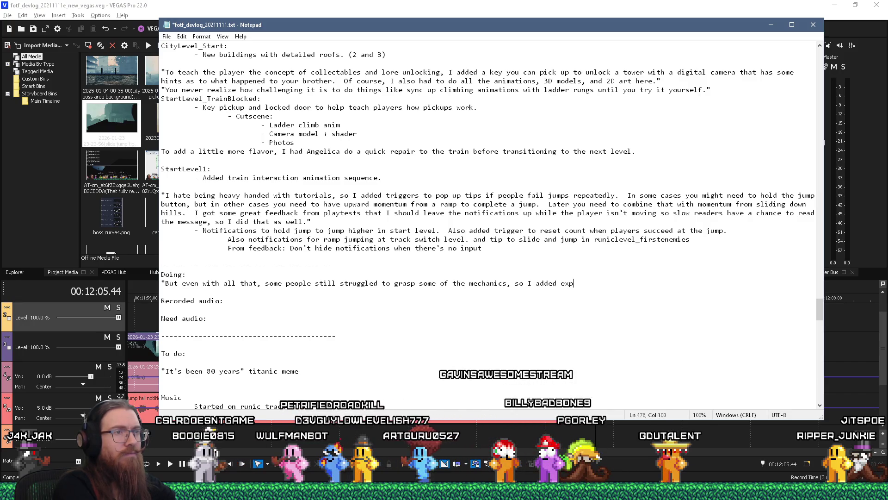
{"action": "type", "text": "licit tutorial levels"}
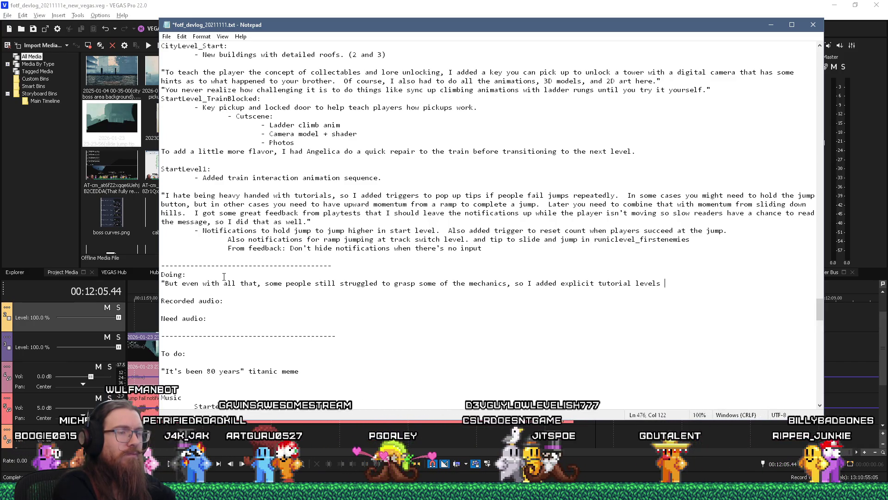
{"action": "type", "text": "wh"}
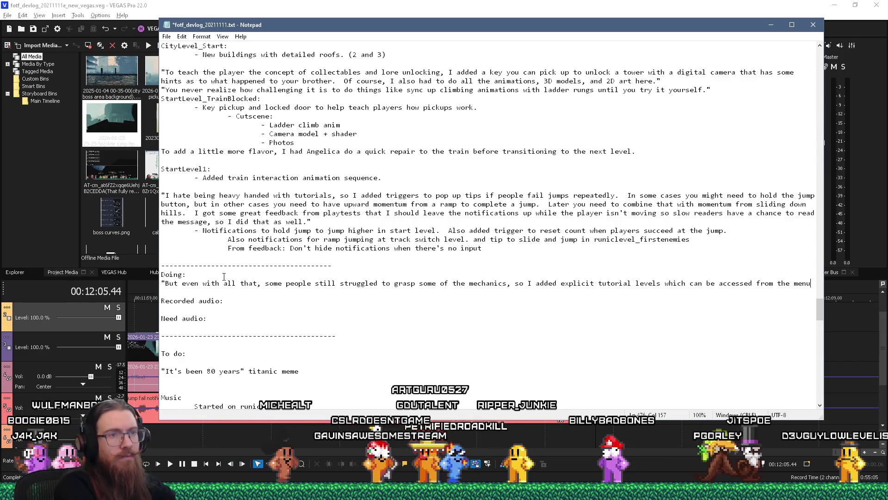
{"action": "key", "text": "shift+Left"}
{"action": "key", "text": "shift+Left"}
{"action": "key", "text": "shift+Left"}
{"action": "key", "text": "shift+Left"}
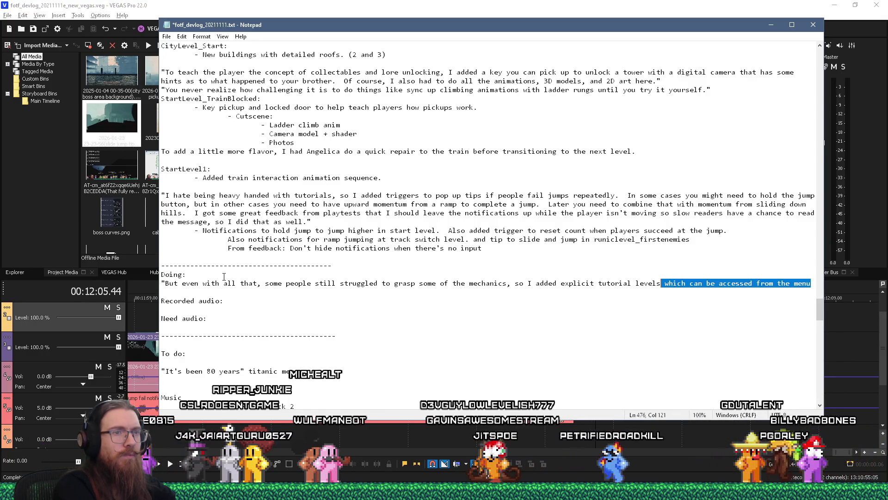
{"action": "key", "text": "Right"}
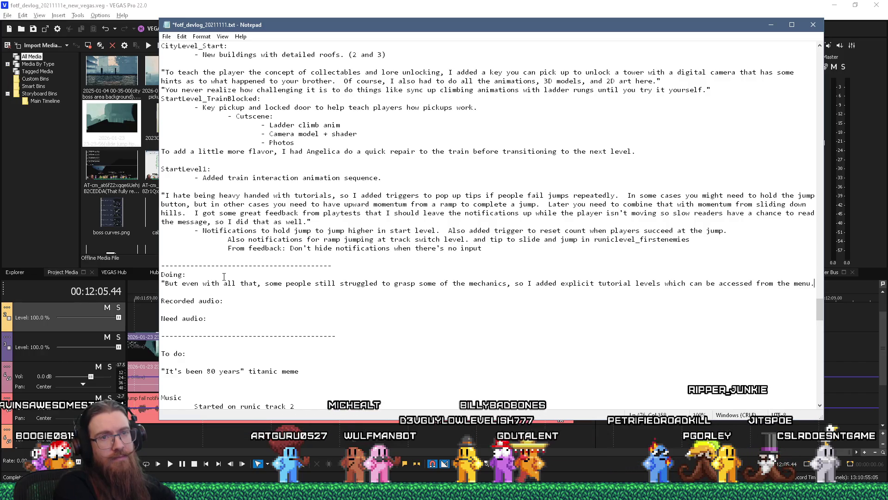
- Start the next narration sentence: 'These are the text heavy explan...'
{"action": "type", "text": "  These"}
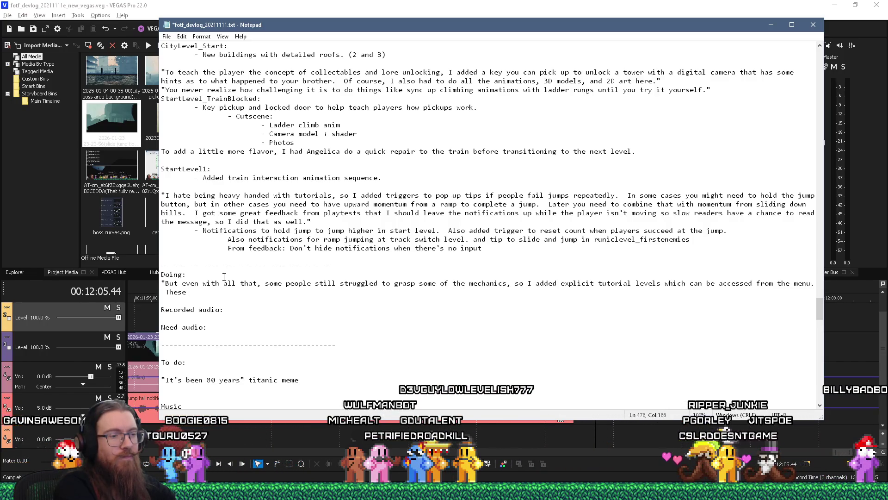
{"action": "type", "text": "a"}
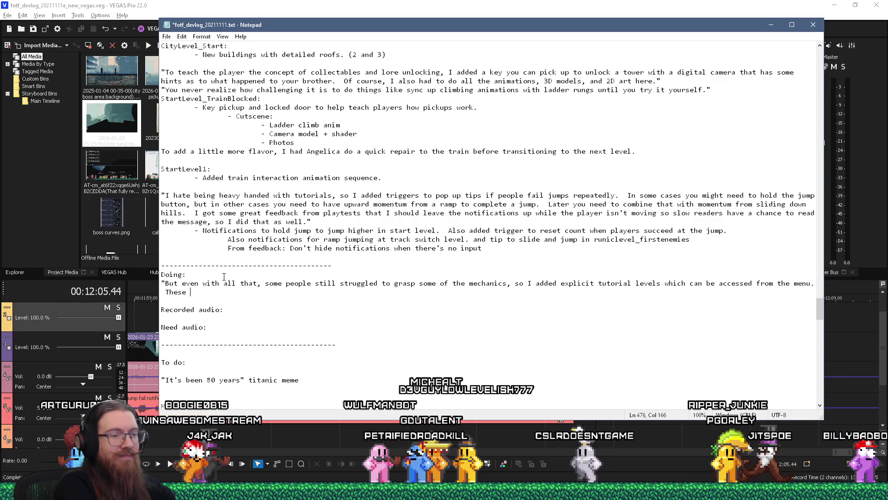
{"action": "type", "text": "r"}
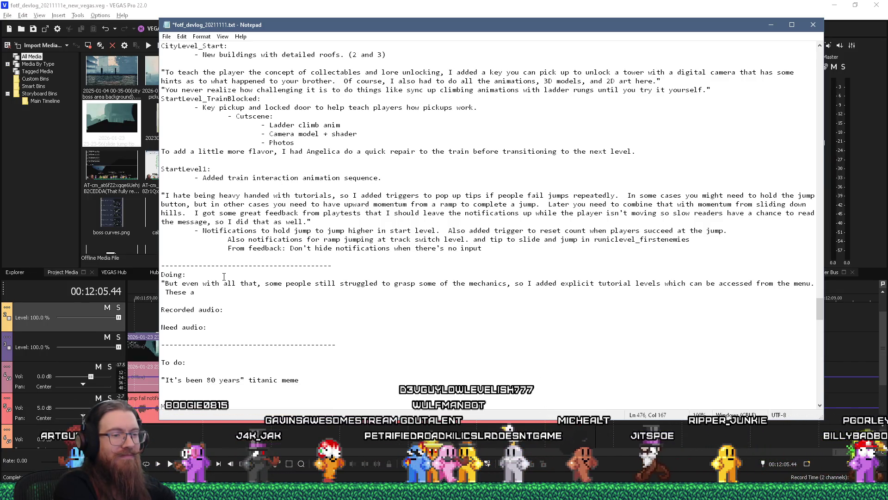
{"action": "type", "text": "e the tex"}
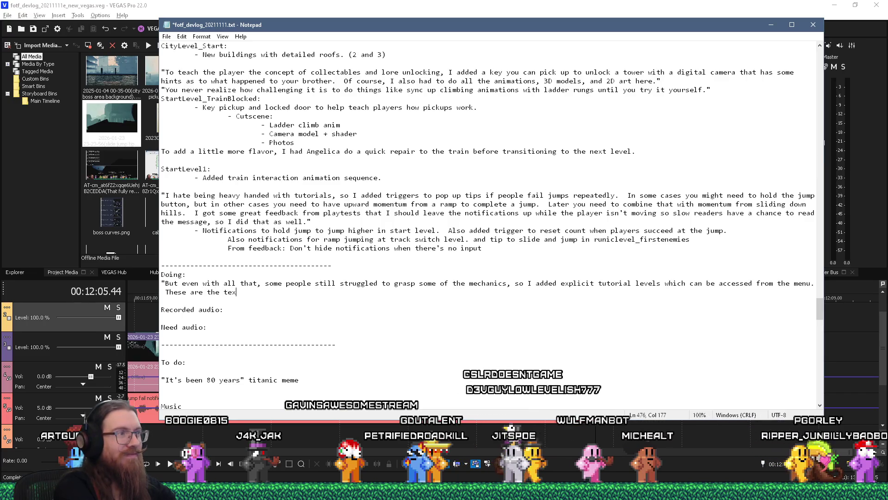
{"action": "type", "text": "t heavy explanati"}
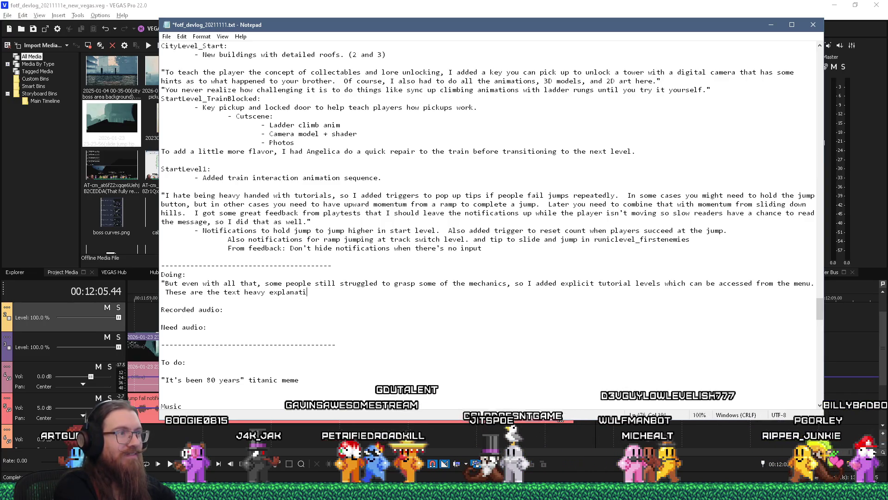